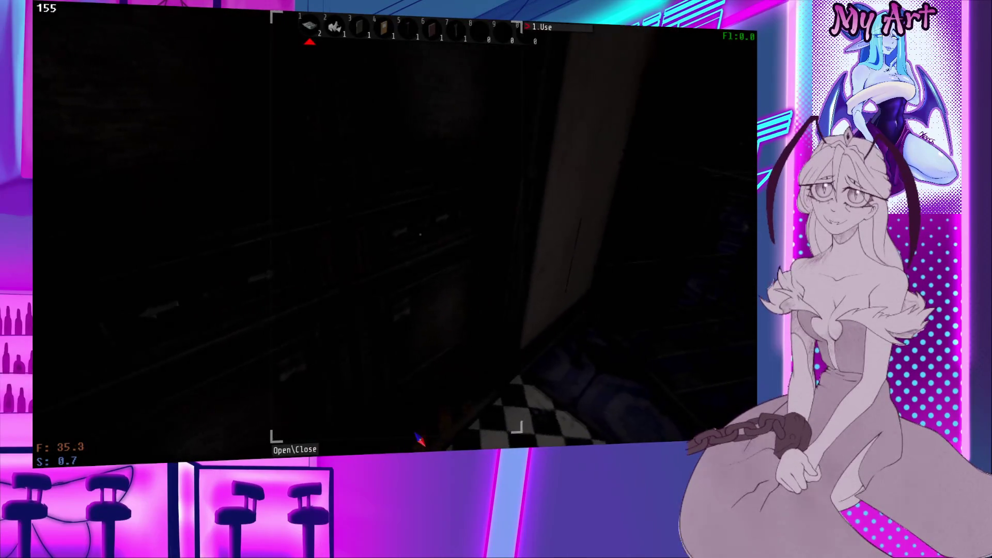
Step: Open the bathroom door and walk through into the dark bedroom up to the bunk bed
key(e)
key(w)
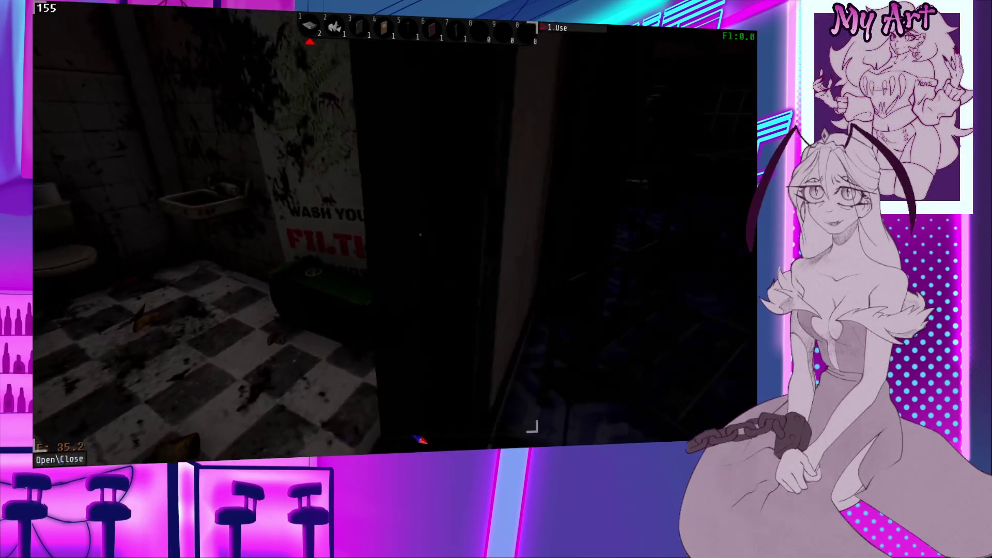
key(w)
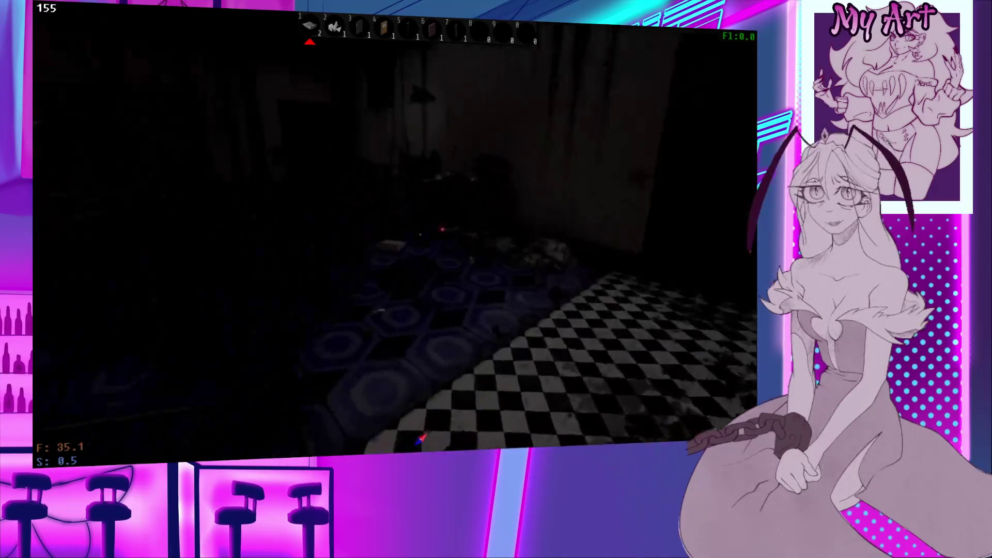
key(w)
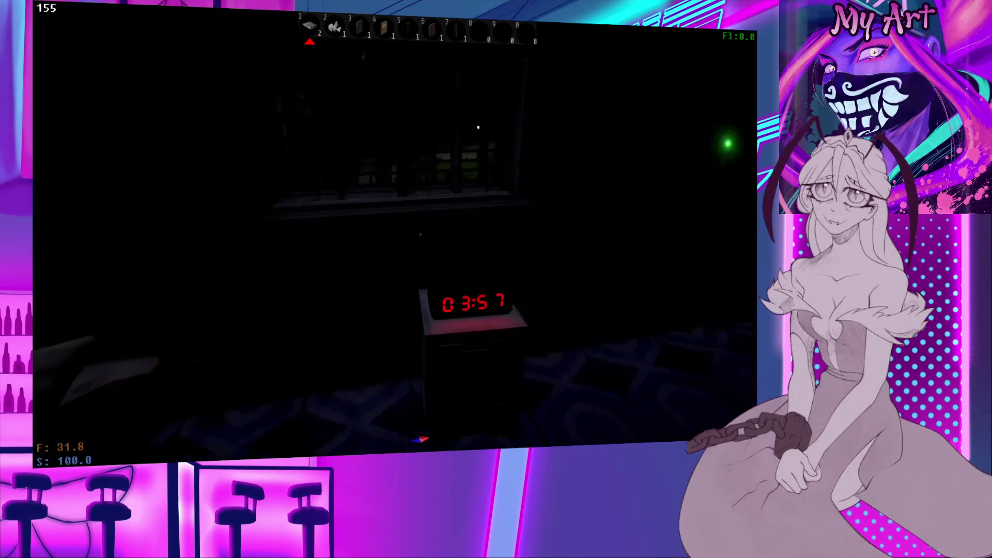
Step: Reposition the clock level on the bedside table, then check the table's contents
click(420, 234)
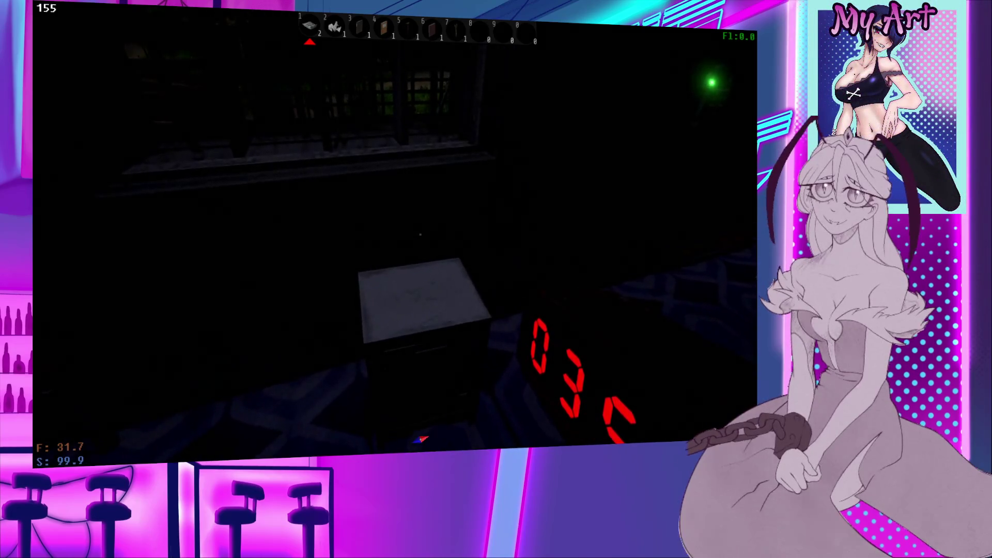
mouse_move(420, 235)
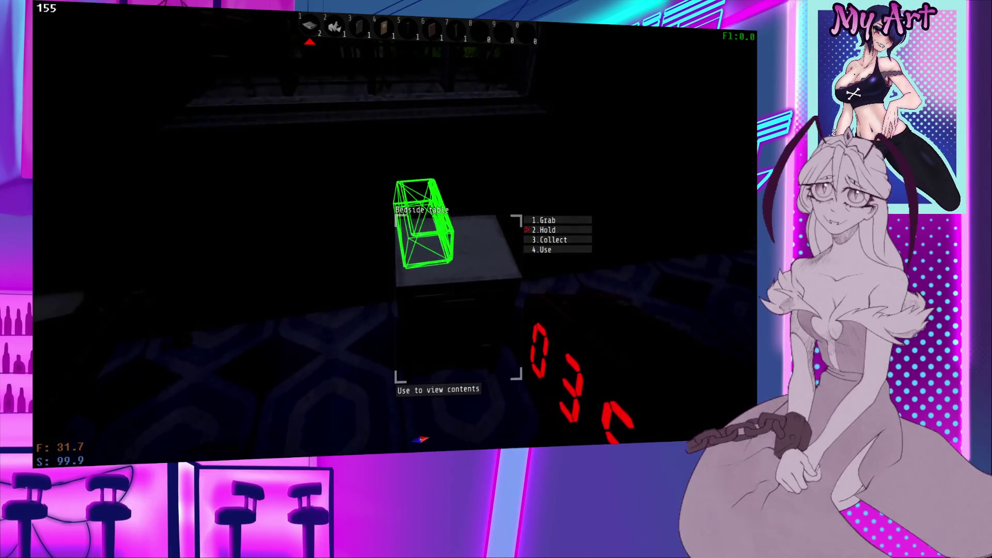
click(421, 235)
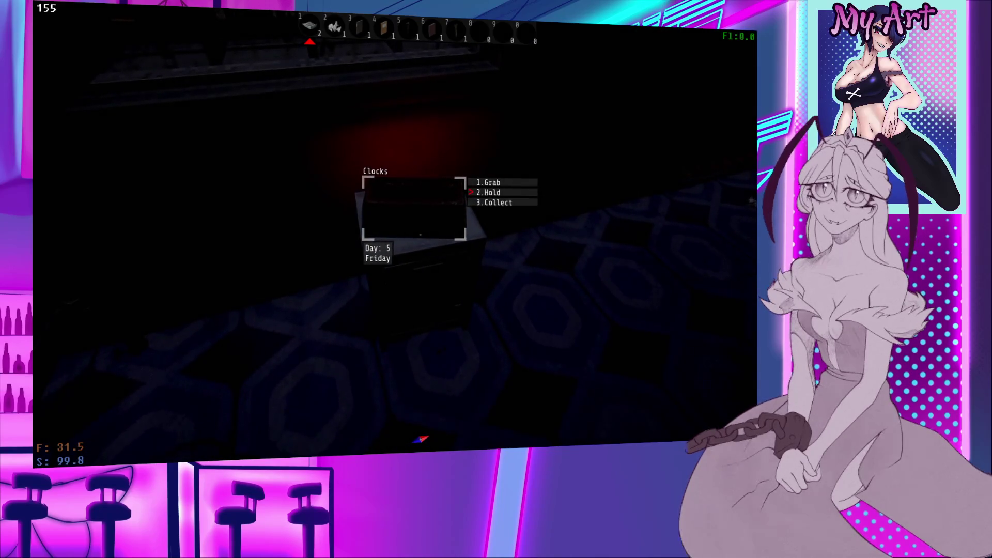
click(420, 234)
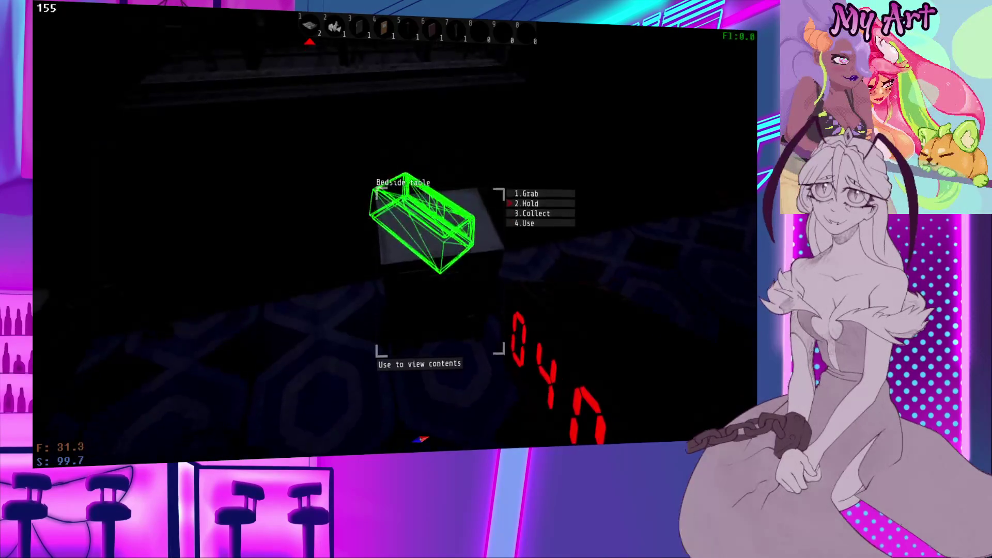
click(420, 234)
click(420, 234)
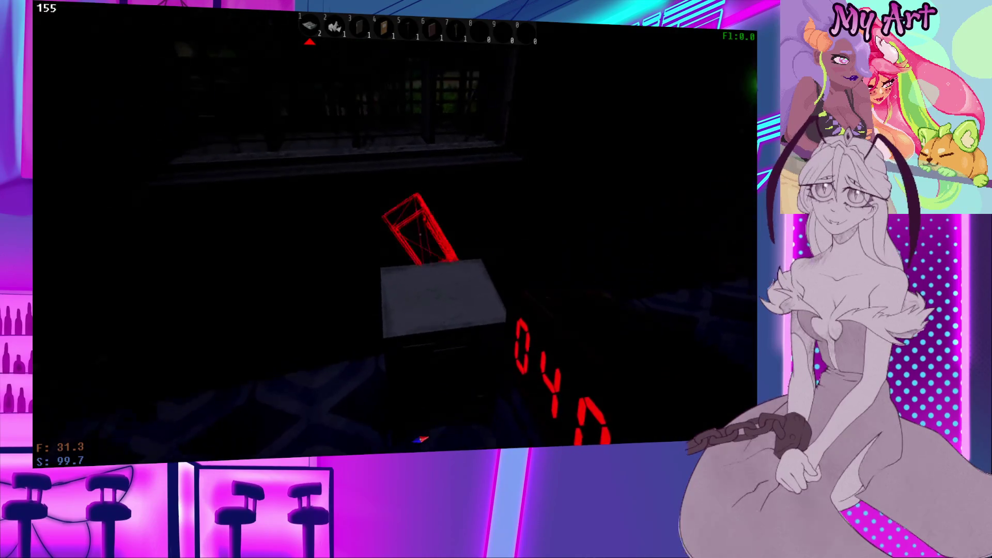
scroll(418, 222, down, 2)
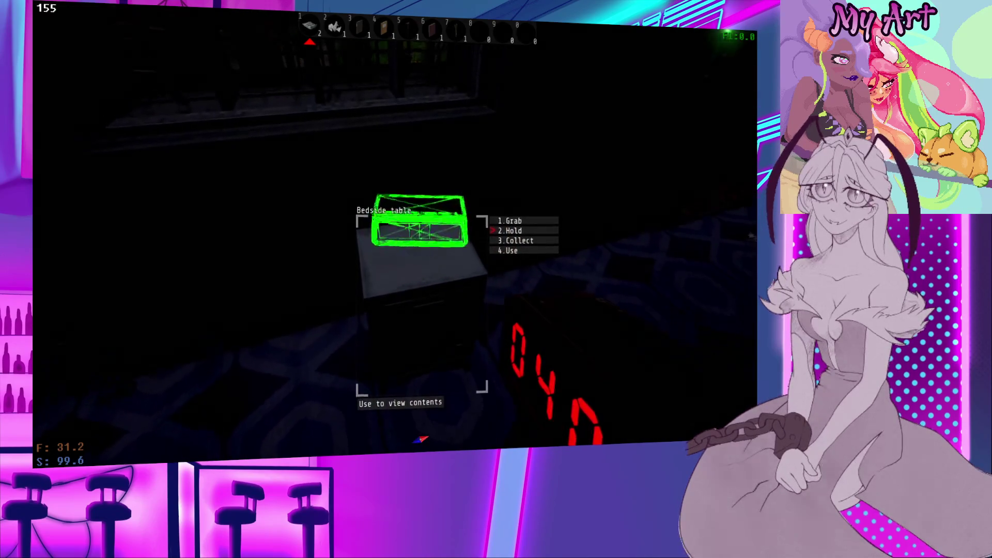
click(420, 235)
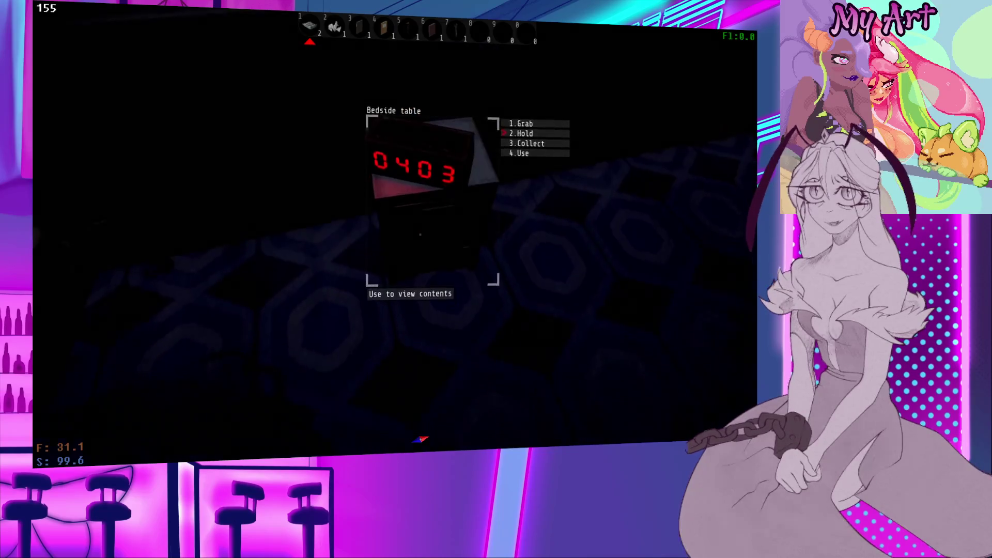
click(421, 235)
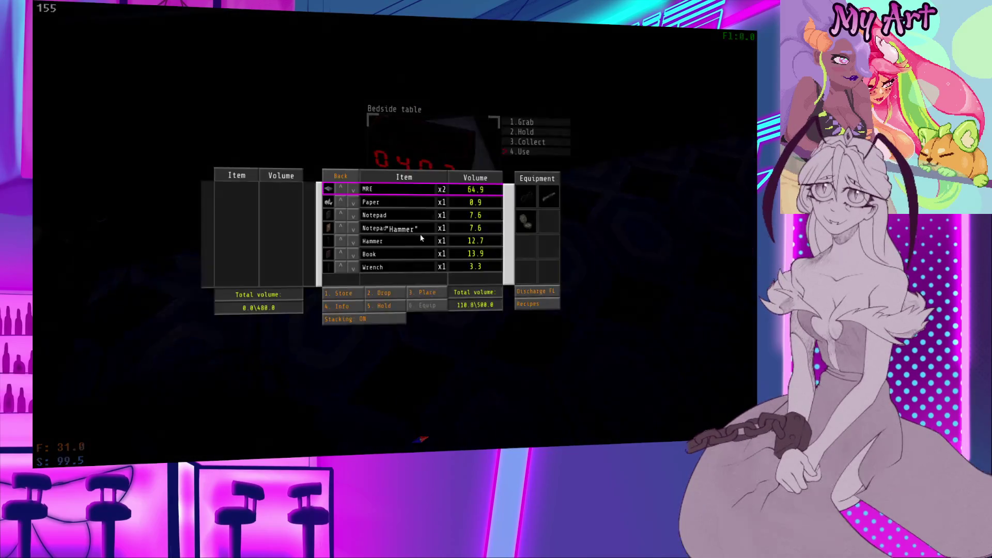
key(Escape)
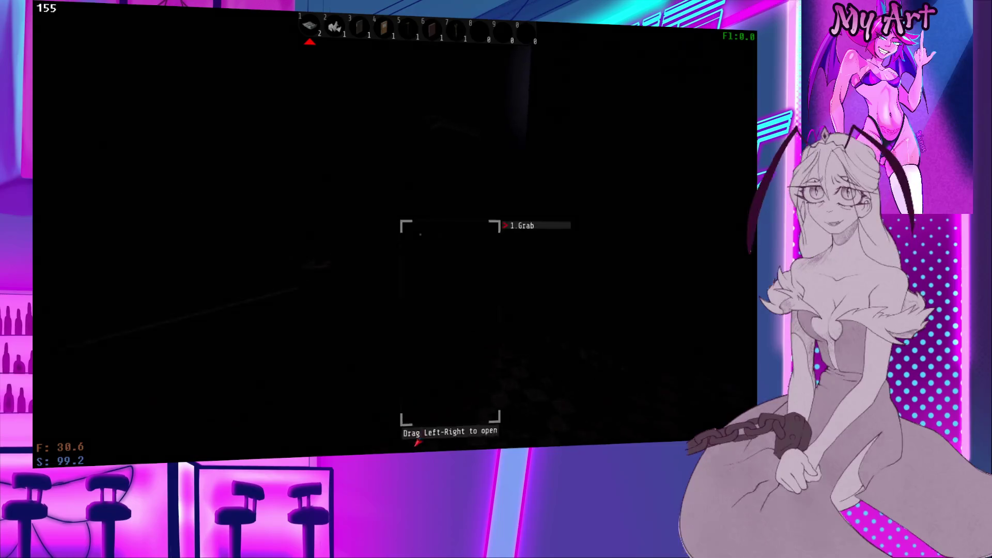
Step: Open the fridge, switch on the lights, and go through the double doors to the kitchen sink
drag(420, 234, 496, 234)
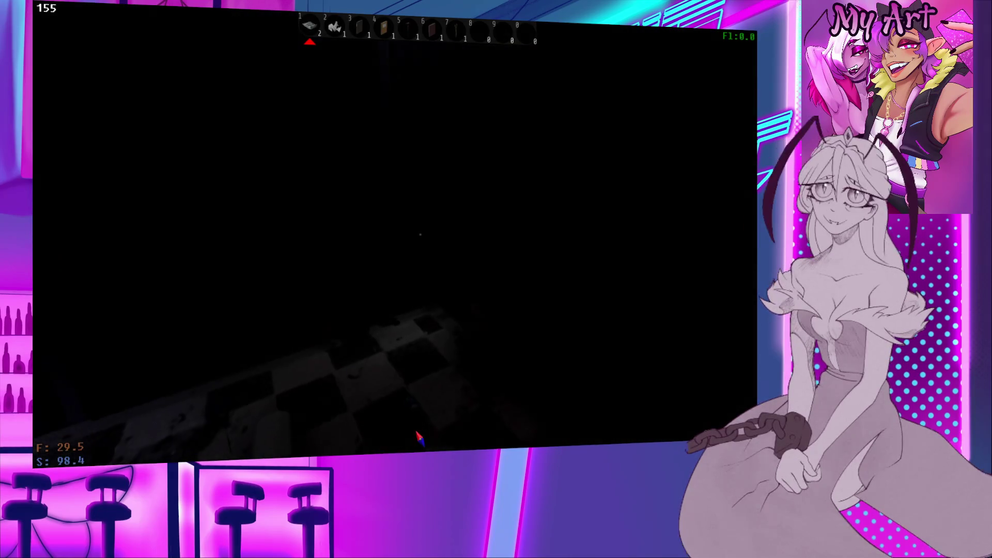
key(e)
key(e)
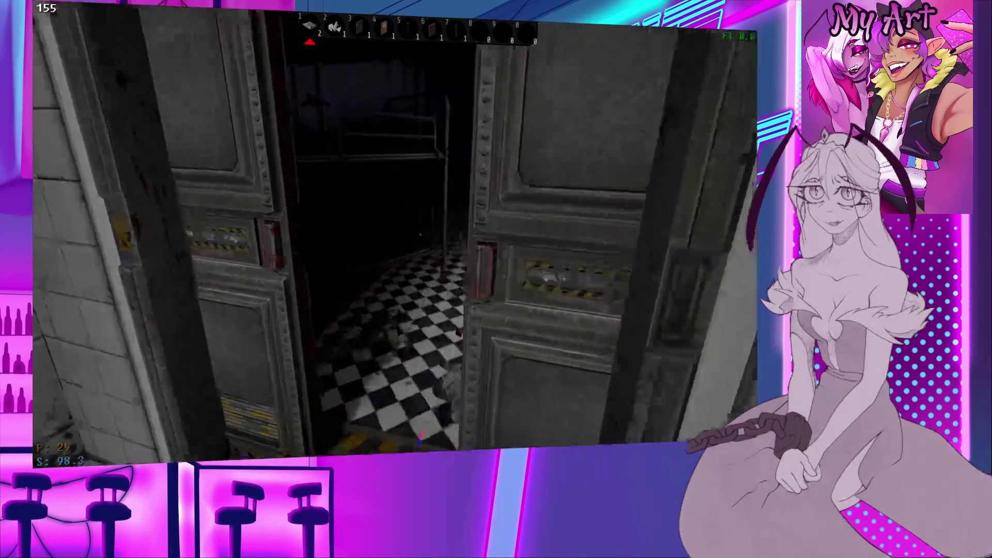
key(w)
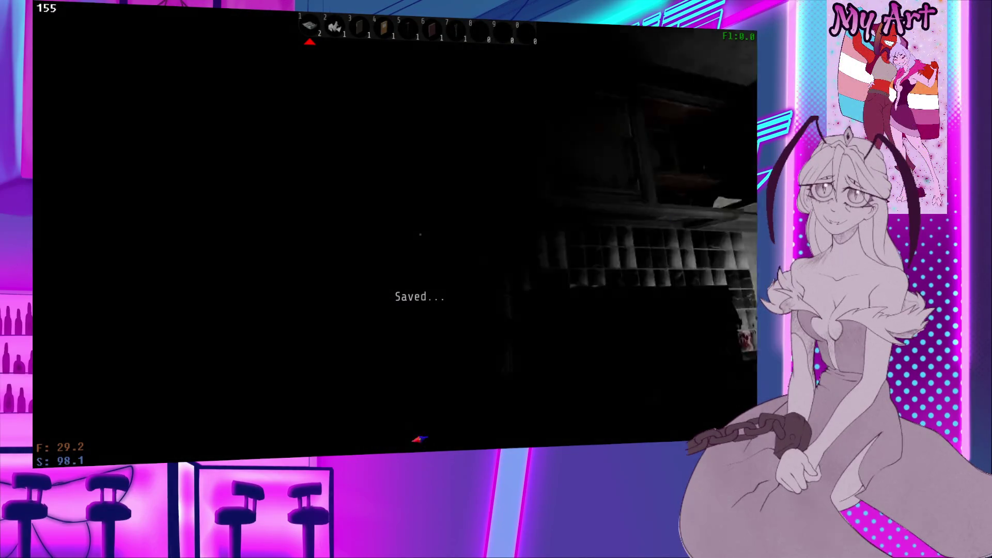
key(w)
key(w)
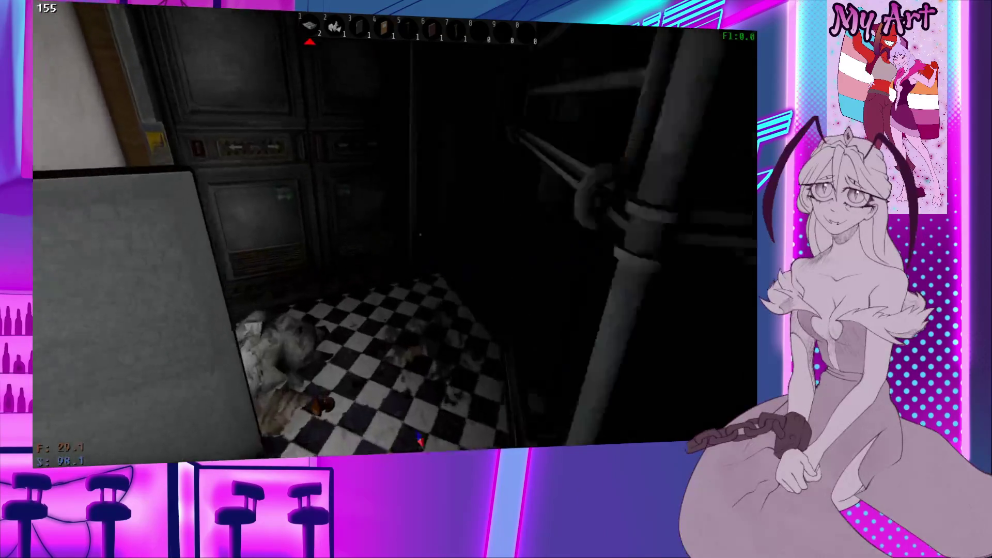
key(s)
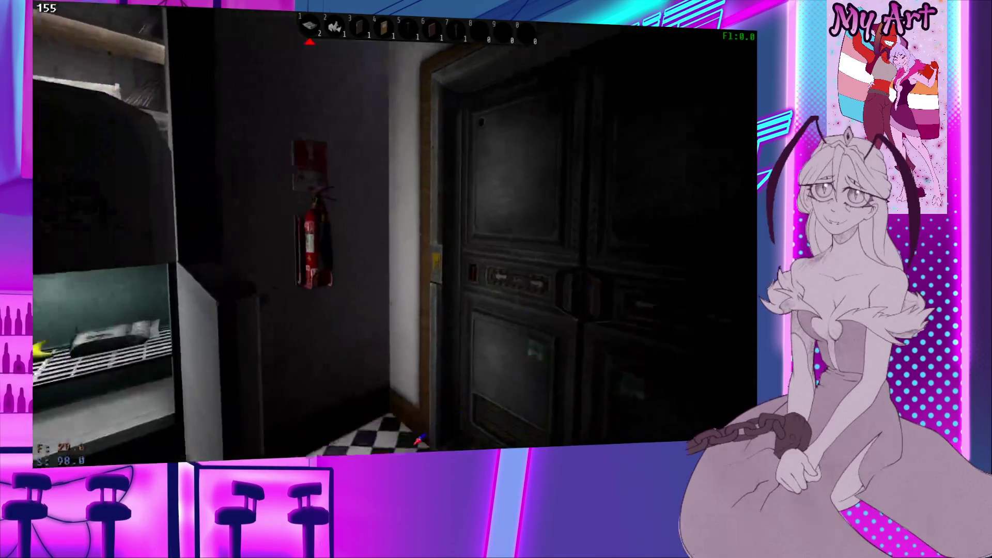
key(a)
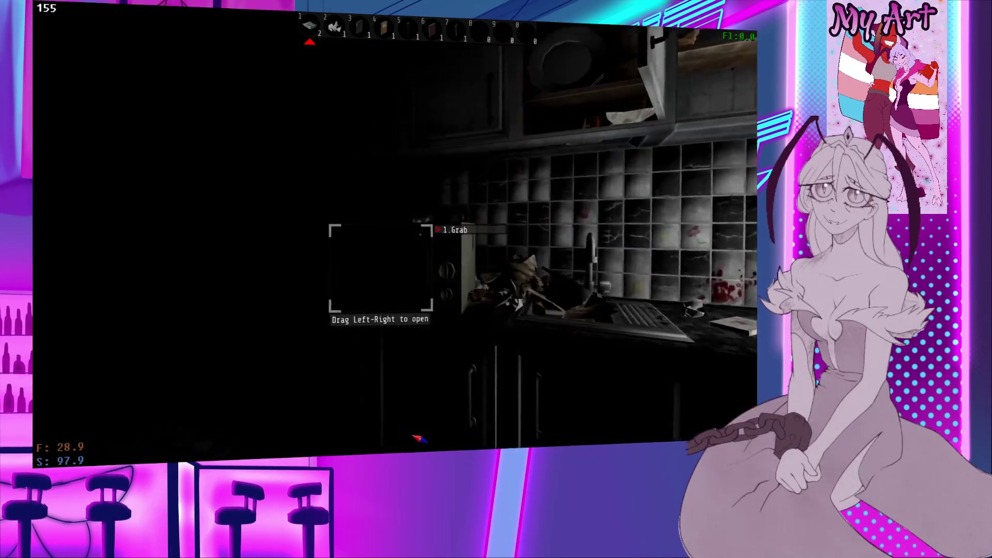
key(w)
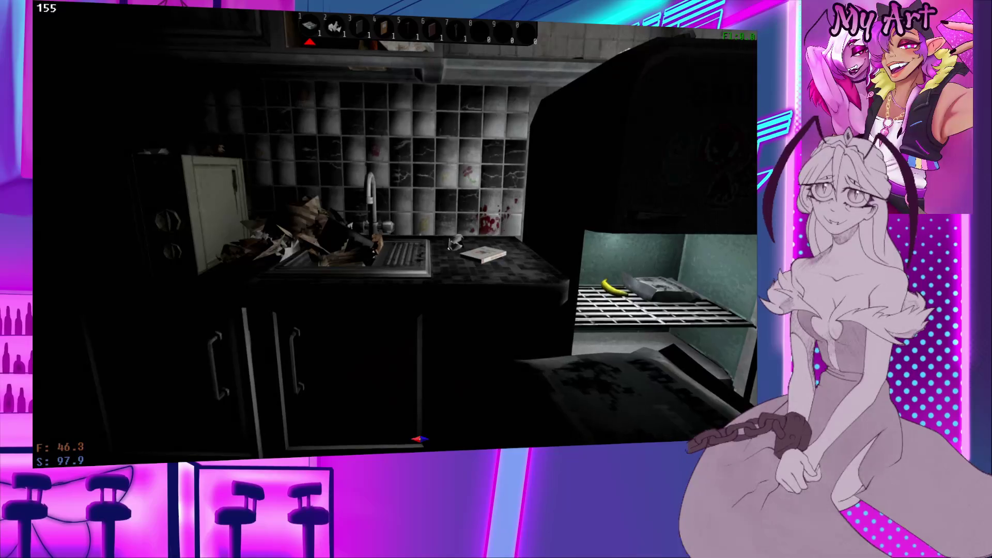
Step: Drop the white object on the floor and pick it back up
key(q)
key(2)
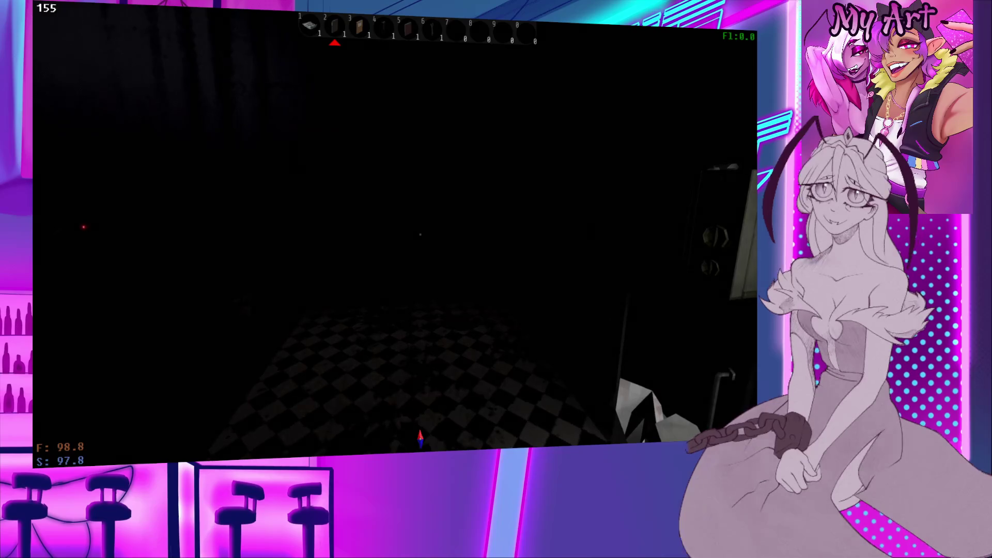
key(e)
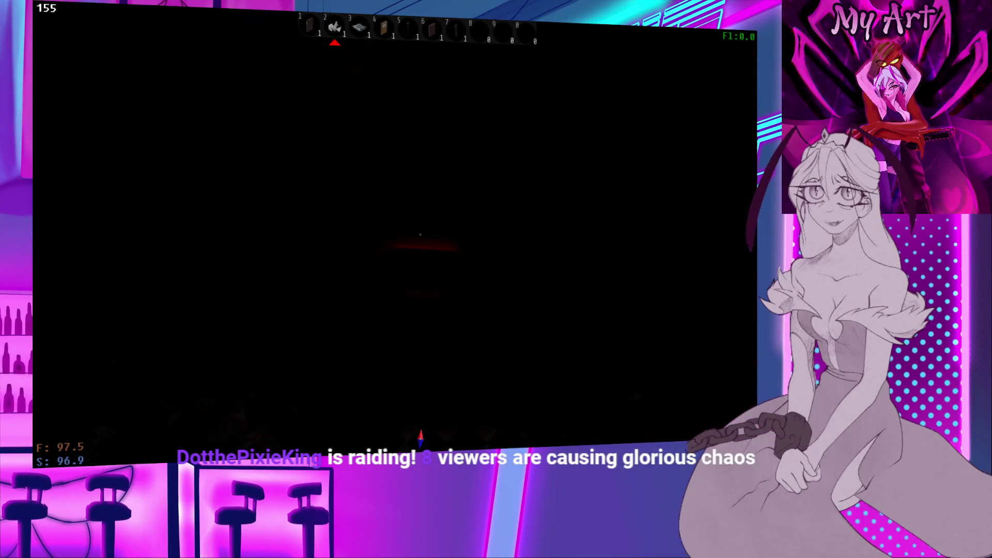
Step: Light the dark room, walk past the table and blood pool to the double door, and pause
key(e)
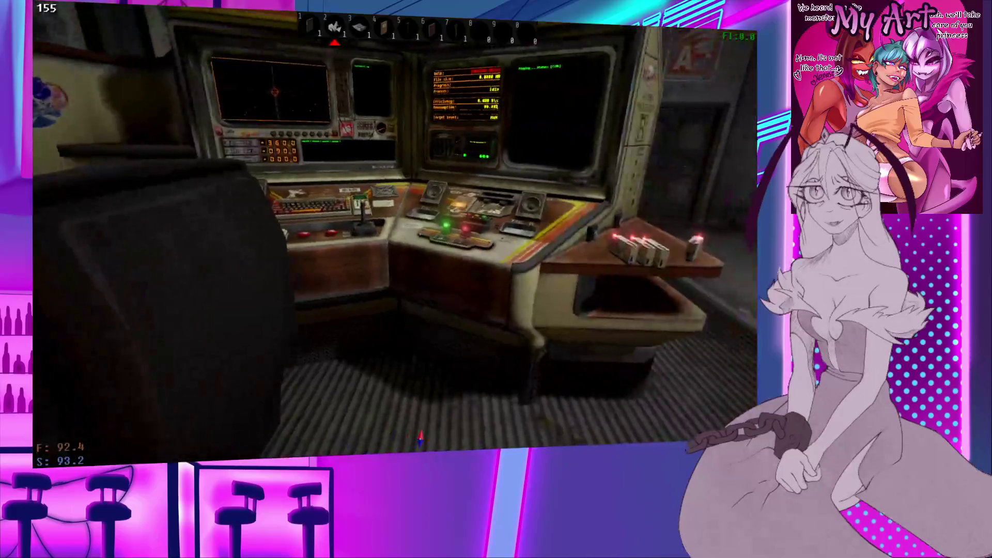
key(w)
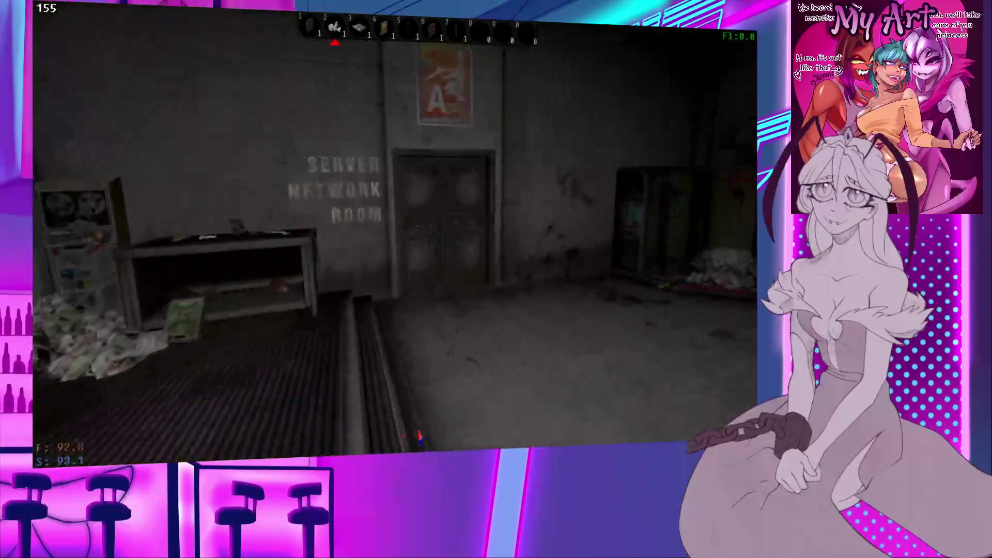
key(w)
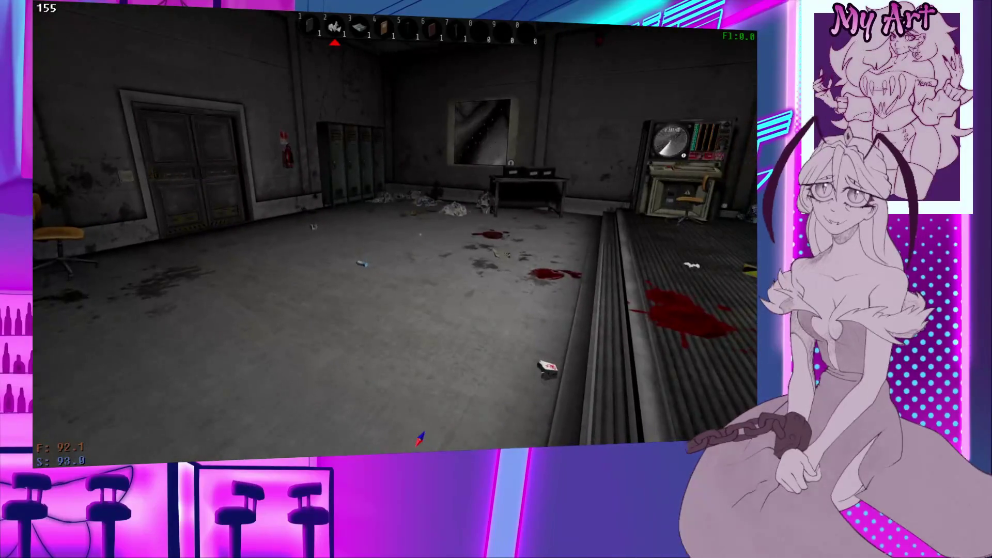
key(w)
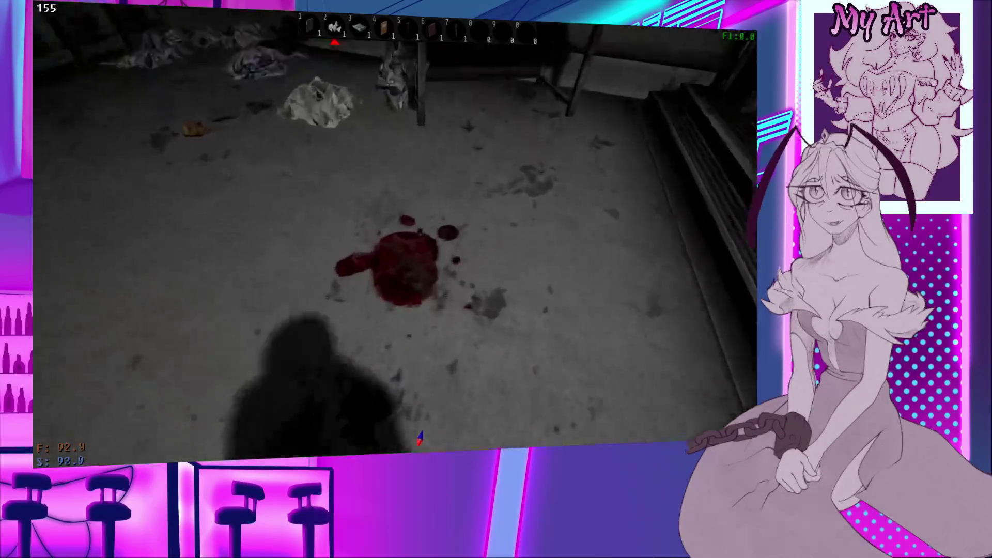
key(w)
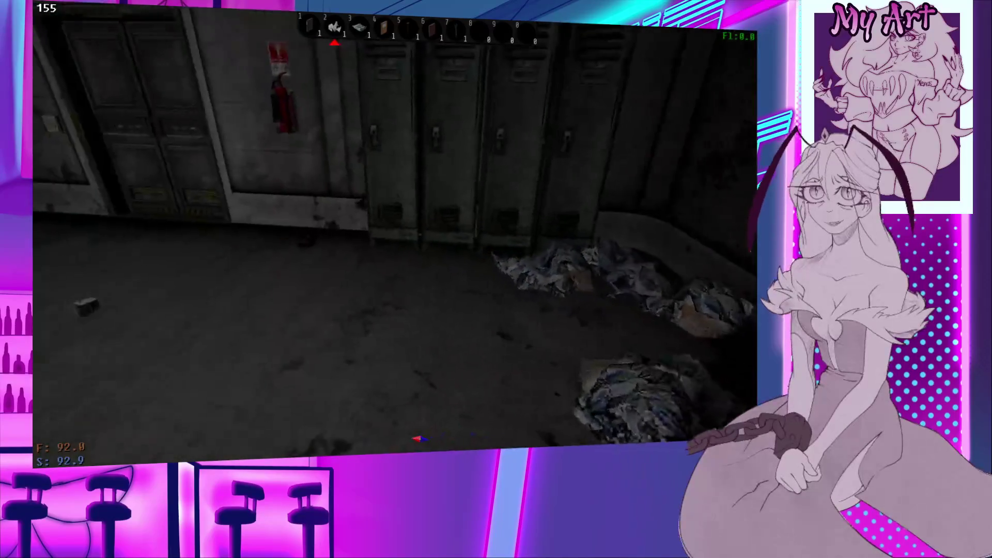
key(w)
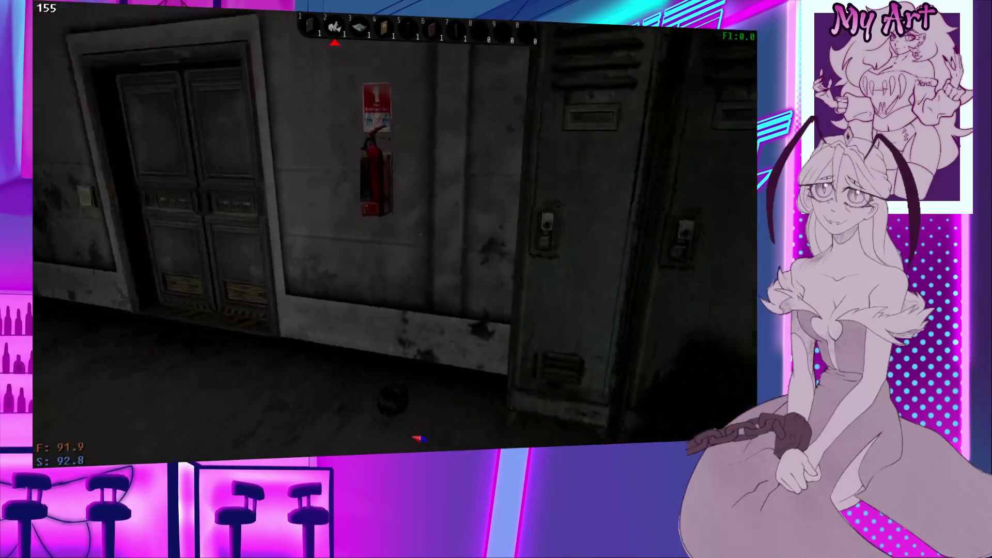
key(s)
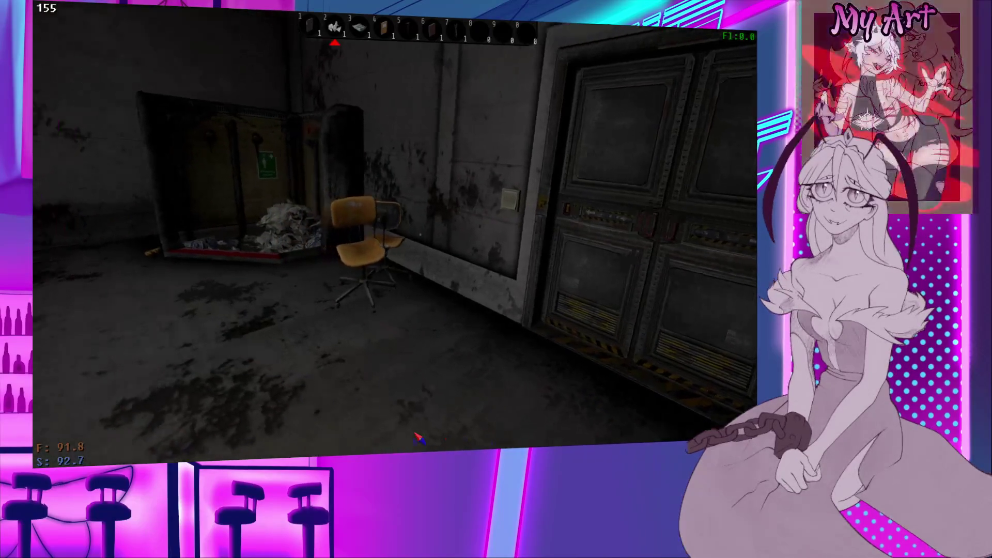
key(w)
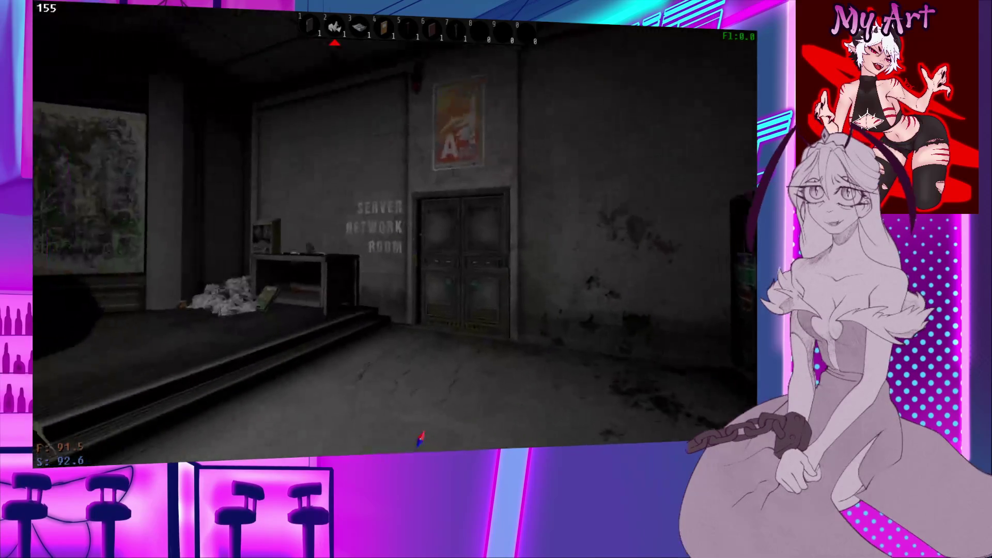
key(Escape)
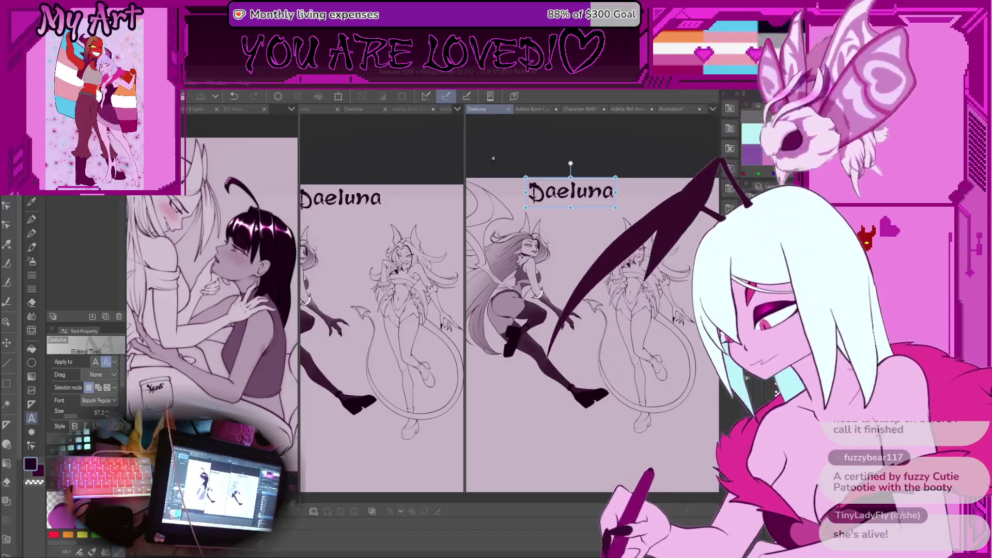
Step: Commit the Daeluna title text, then pan, widen and zoom the reference sheet view
drag(503, 185, 499, 175)
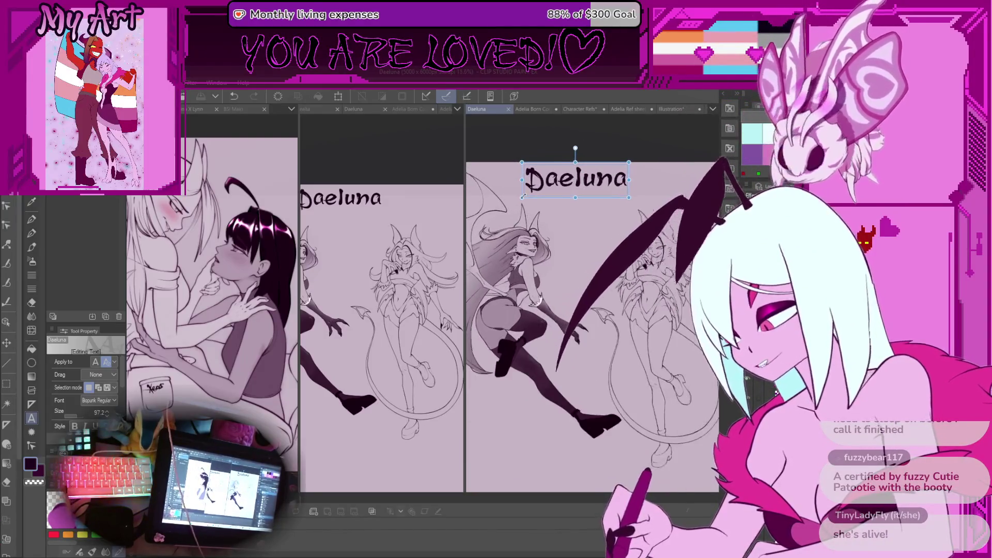
key(Escape)
mouse_move(531, 277)
mouse_down()
mouse_move(528, 238)
mouse_move(527, 260)
mouse_up()
drag(465, 129, 349, 129)
drag(417, 280, 448, 346)
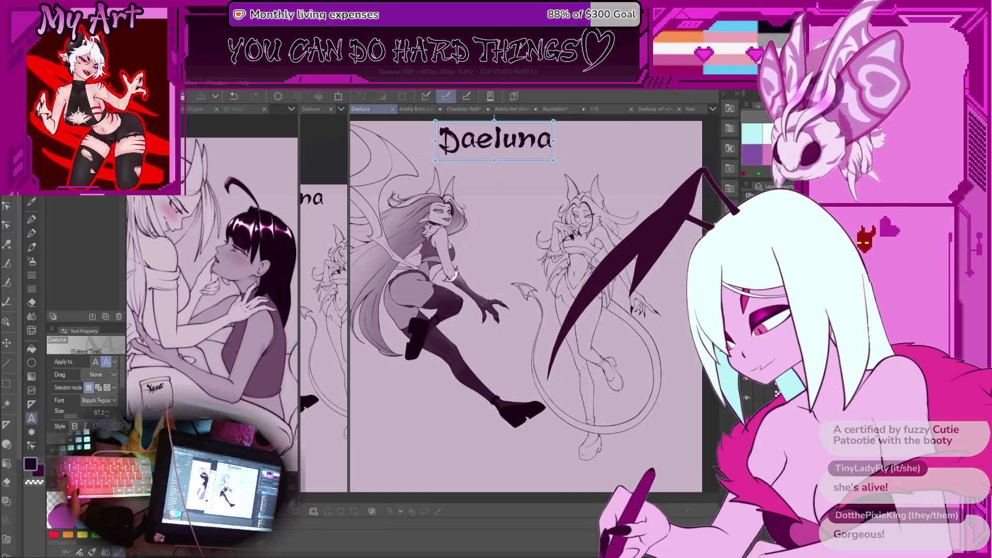
key(ctrl+n)
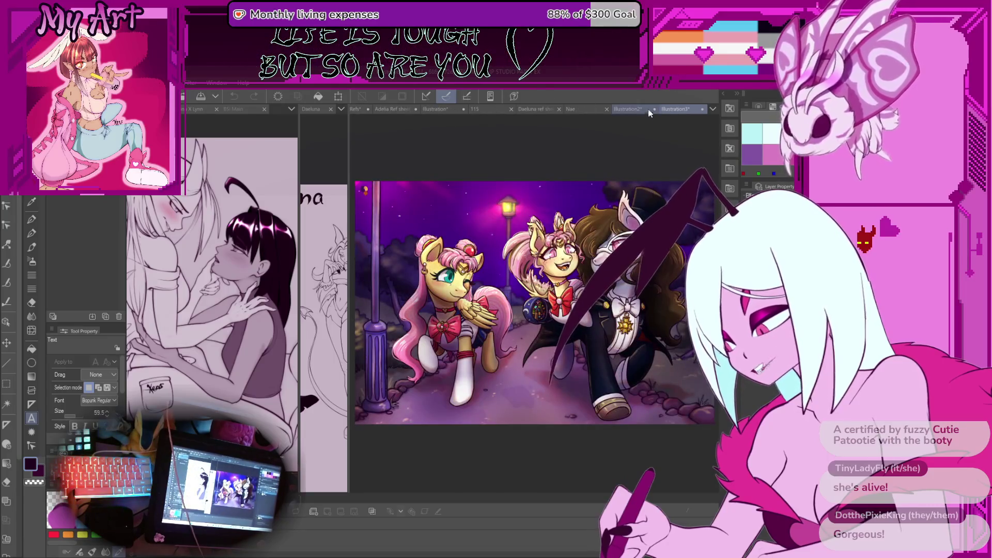
Step: Drag the split-pane divider left and bring the Illustration3 pony artwork to the front, panning it left
click(649, 110)
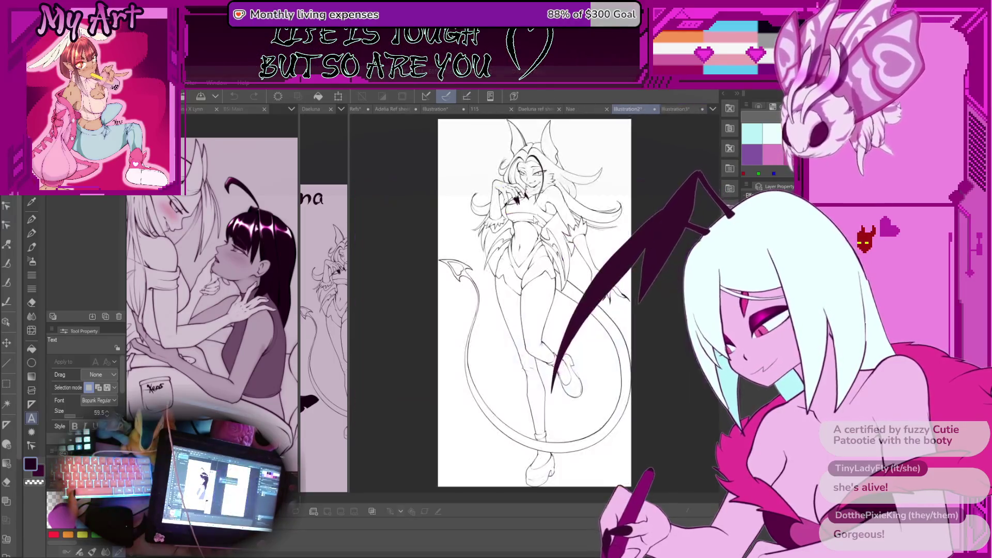
click(678, 110)
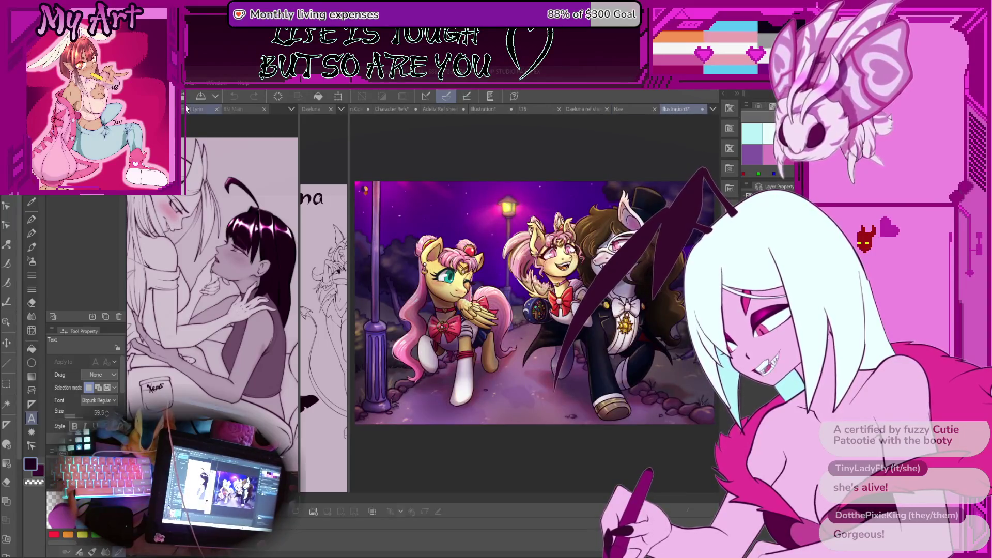
click(313, 199)
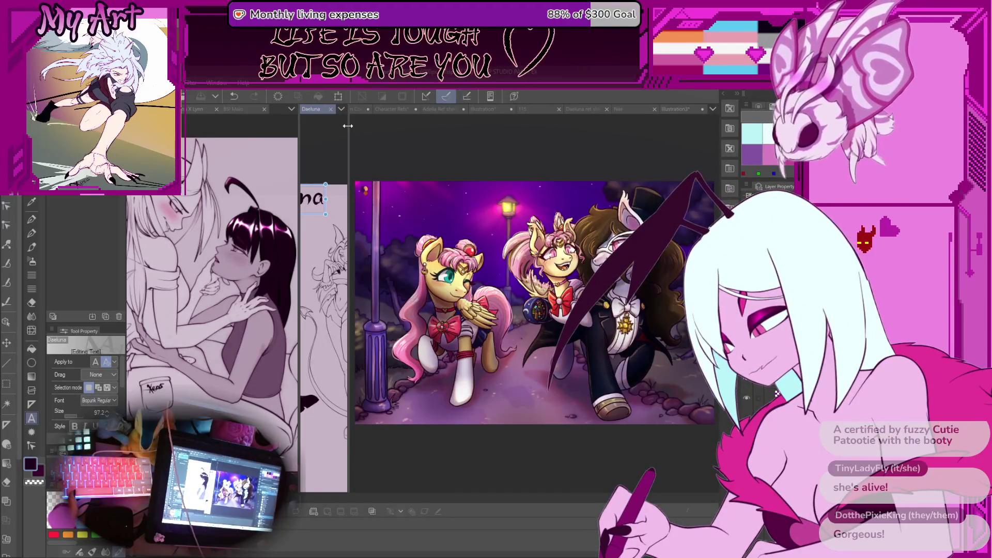
drag(348, 125, 223, 126)
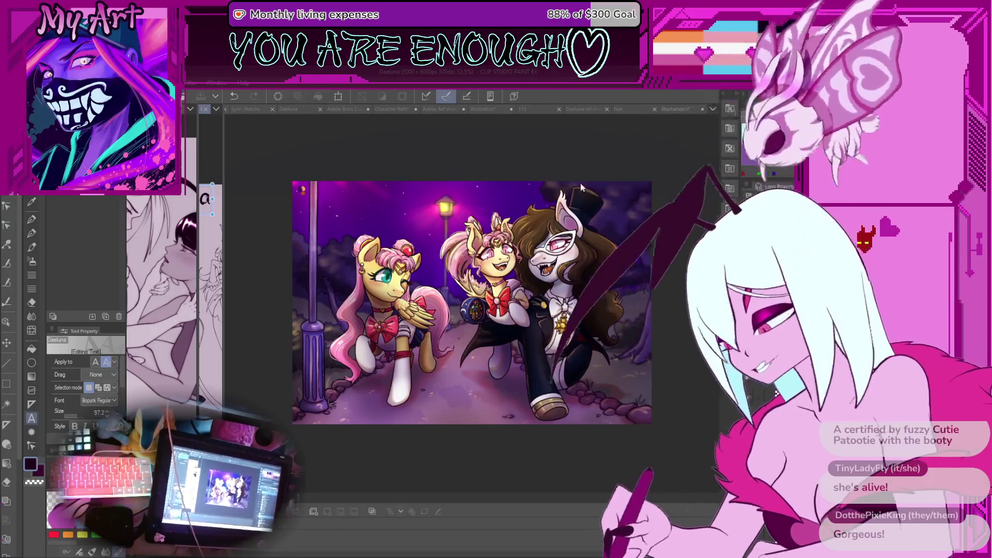
click(677, 109)
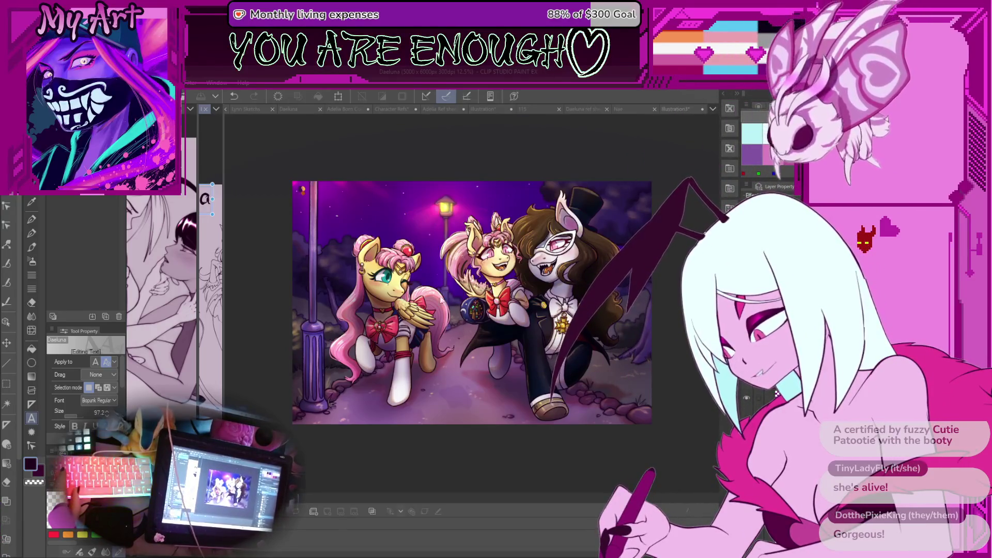
drag(437, 285, 410, 279)
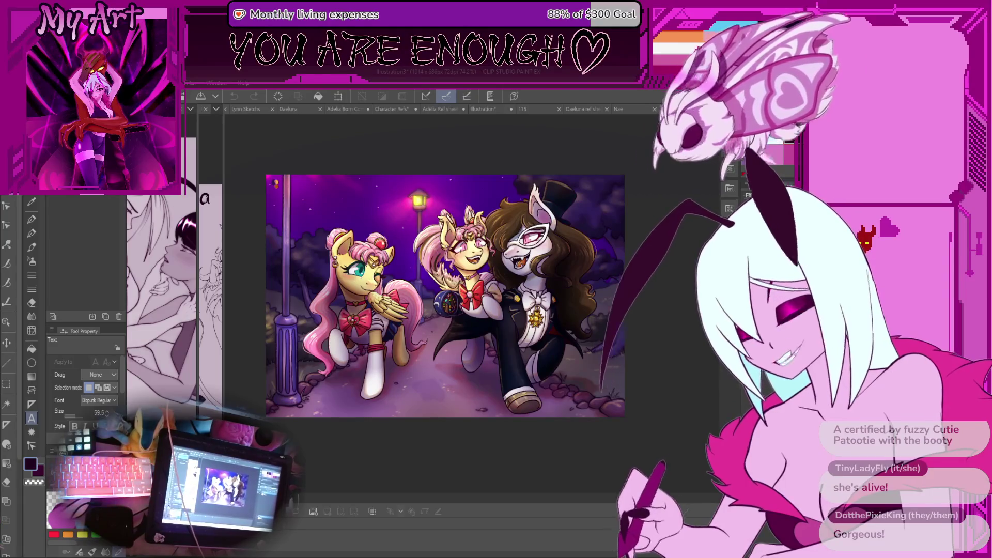
Step: Zoom and pan over the pony artwork's lower bodies and top edge, then switch to the Nae demon artwork
scroll(425, 339, up, 3)
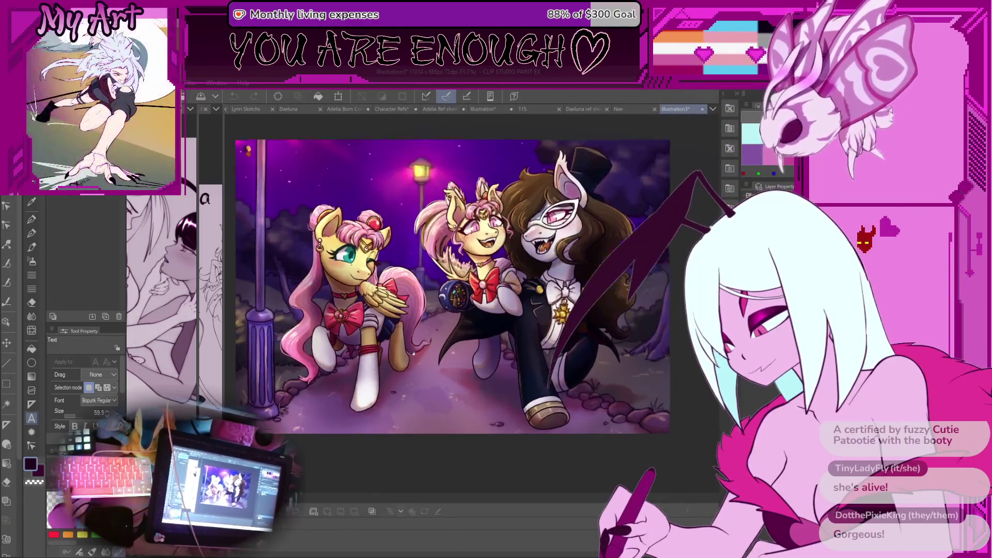
scroll(424, 338, up, 1)
drag(484, 238, 453, 301)
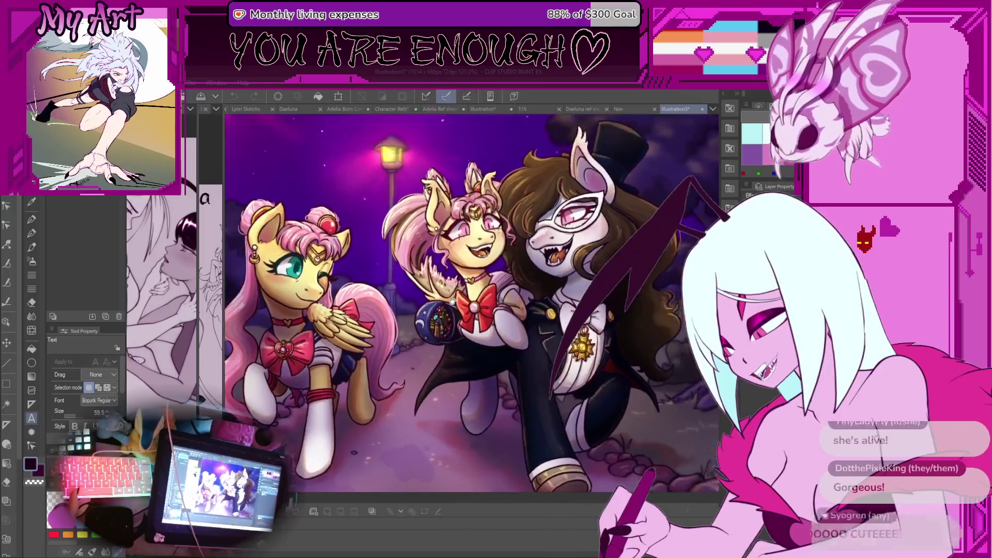
drag(585, 283, 551, 262)
scroll(543, 243, up, 4)
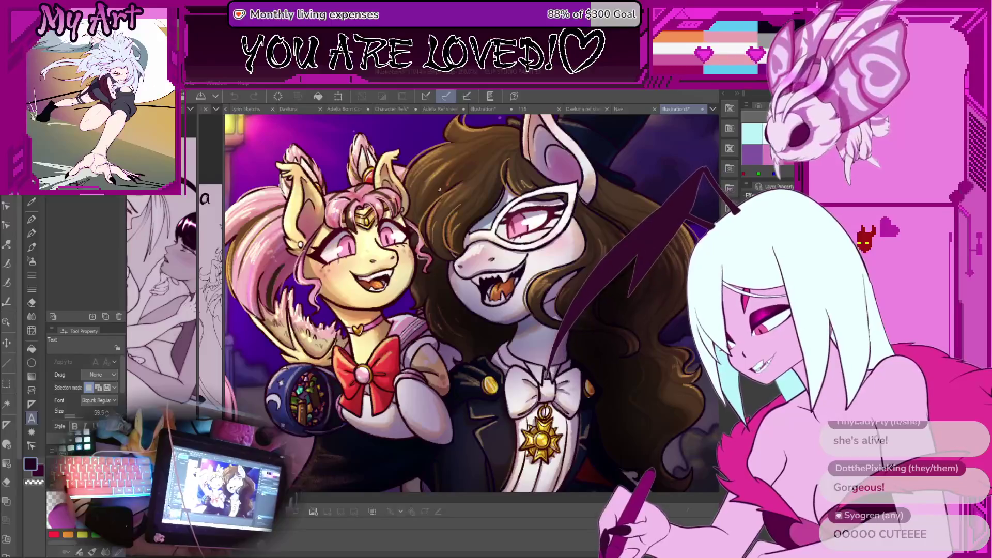
scroll(425, 170, down, 3)
scroll(532, 156, up, 1)
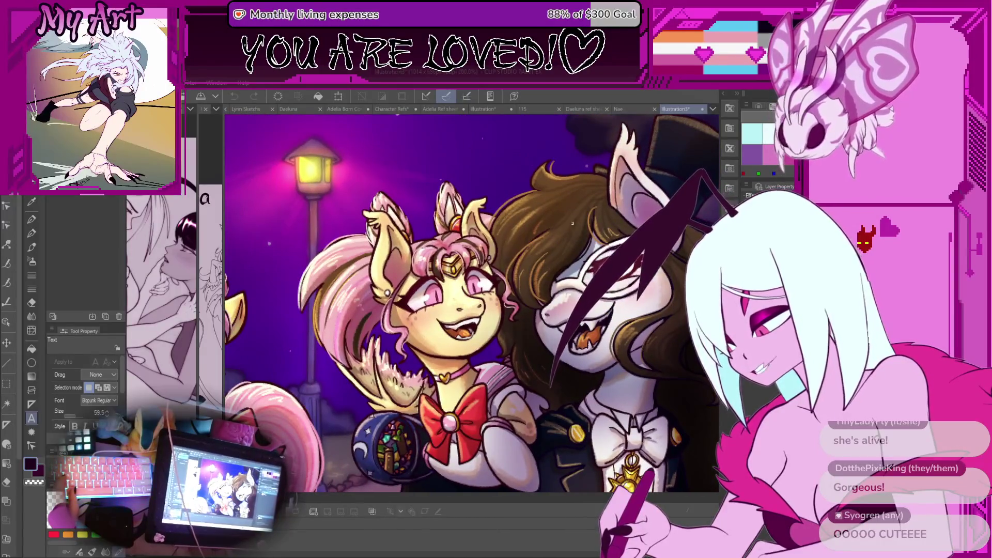
drag(511, 412, 399, 226)
scroll(680, 314, down, 4)
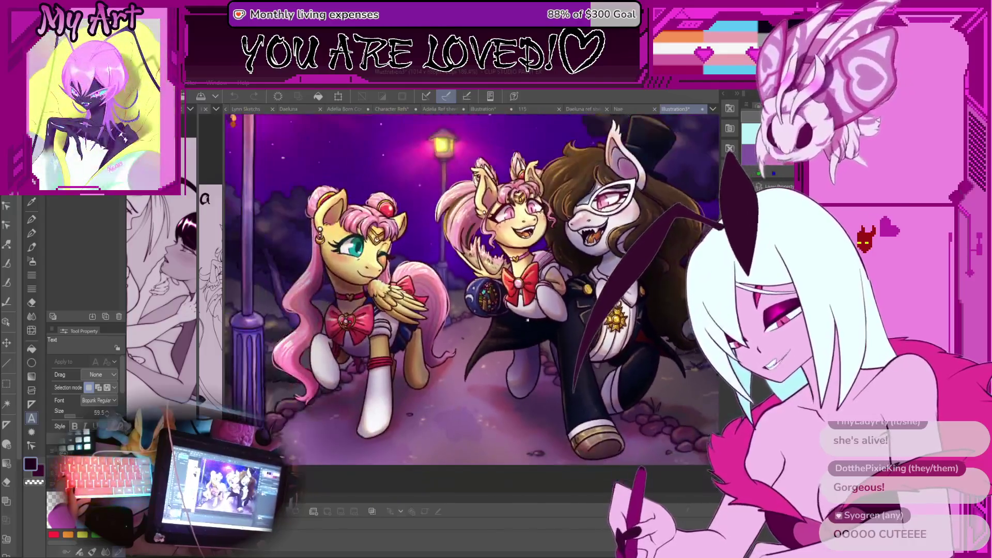
drag(528, 321, 540, 347)
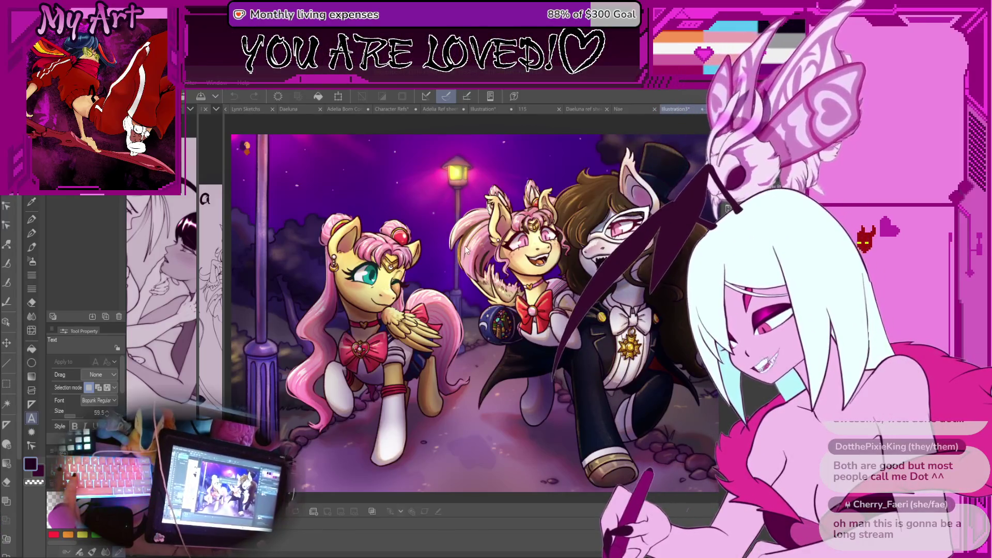
key(ctrl+shift+Tab)
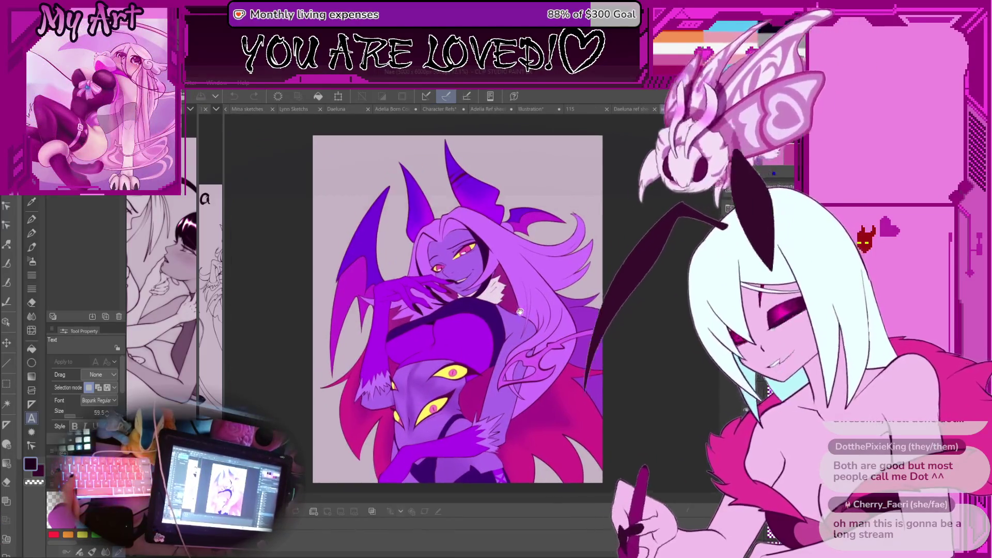
Step: Browse the Lynn, Mina, commission illustration, 115 and Adelia files, ending on Daeluna
click(365, 109)
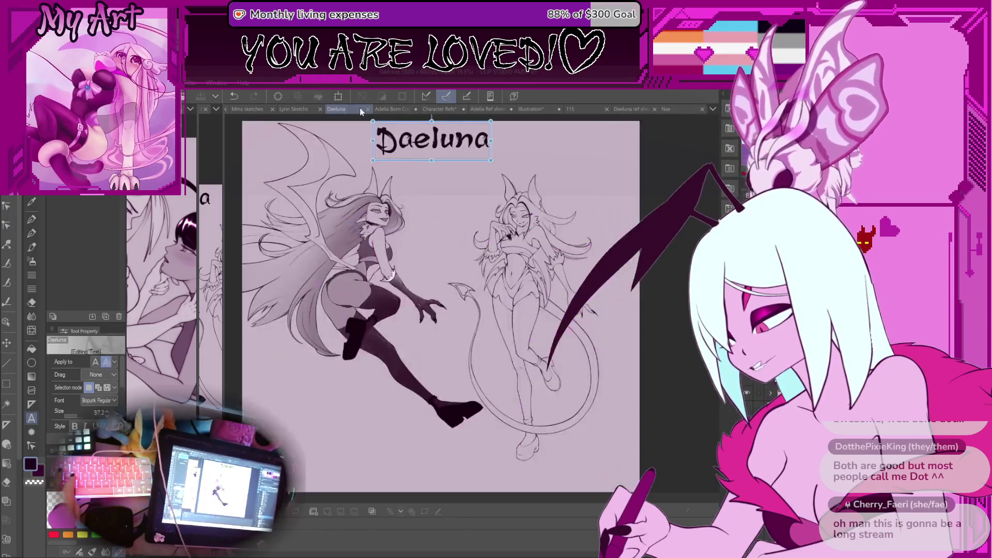
click(295, 109)
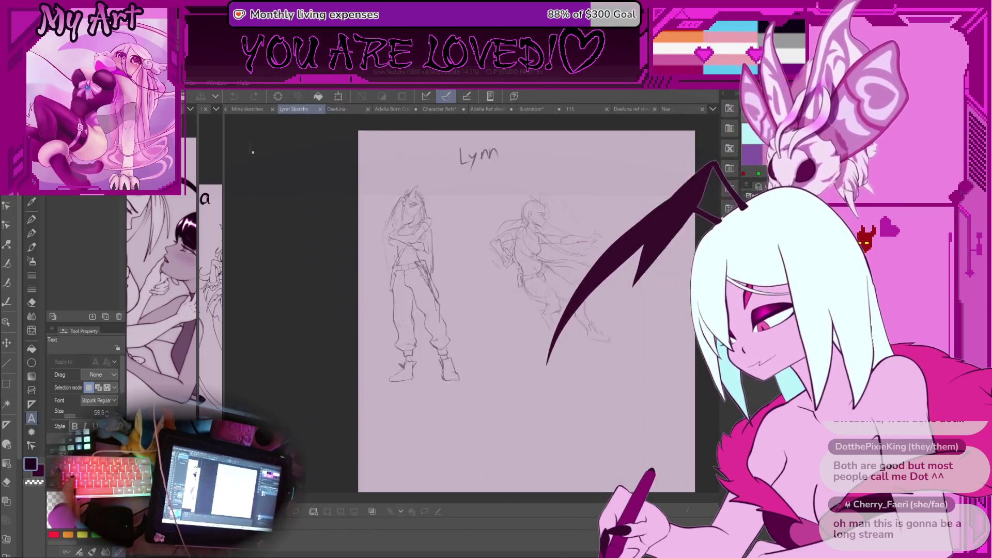
click(253, 109)
drag(466, 209, 450, 227)
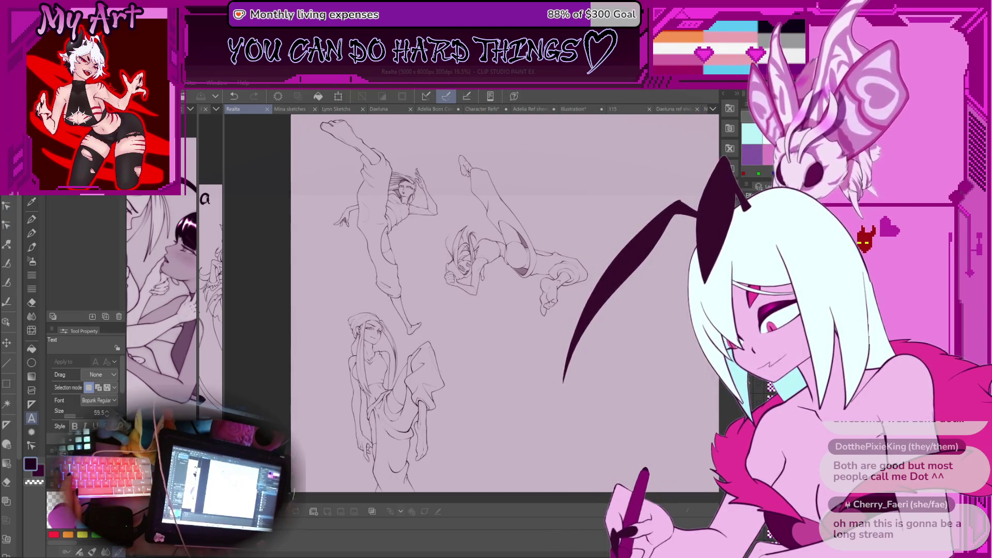
key(ctrl+Tab)
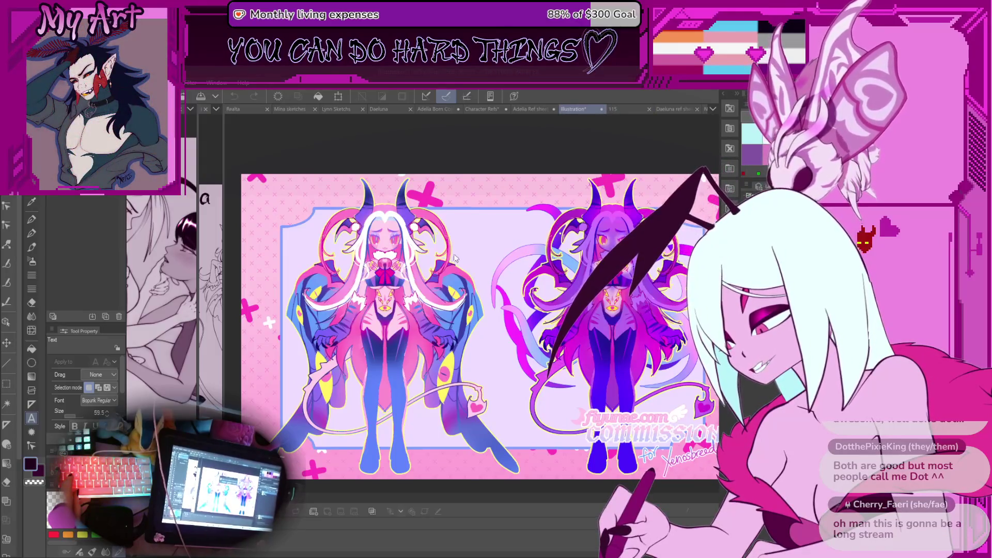
key(ctrl+Tab)
drag(569, 191, 590, 238)
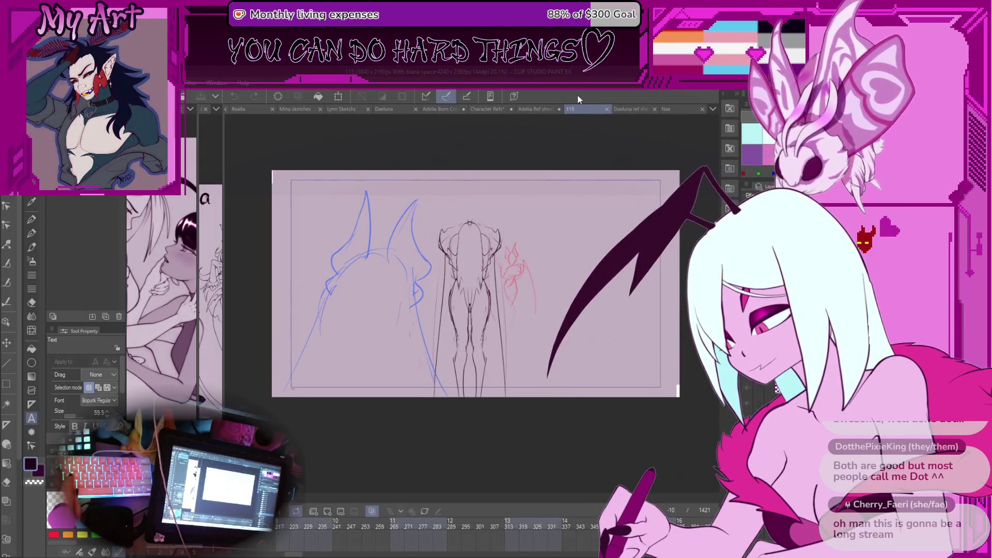
click(535, 107)
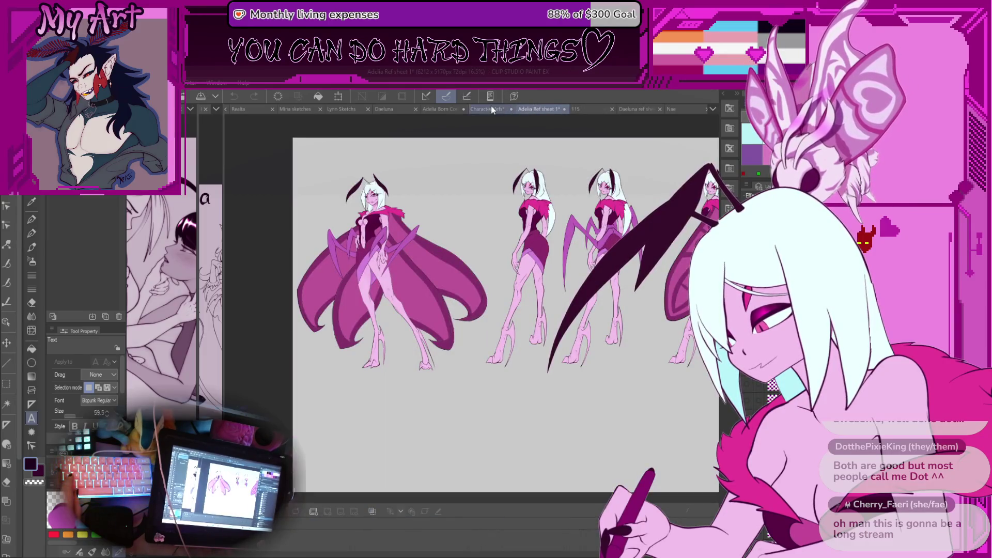
click(430, 109)
click(390, 109)
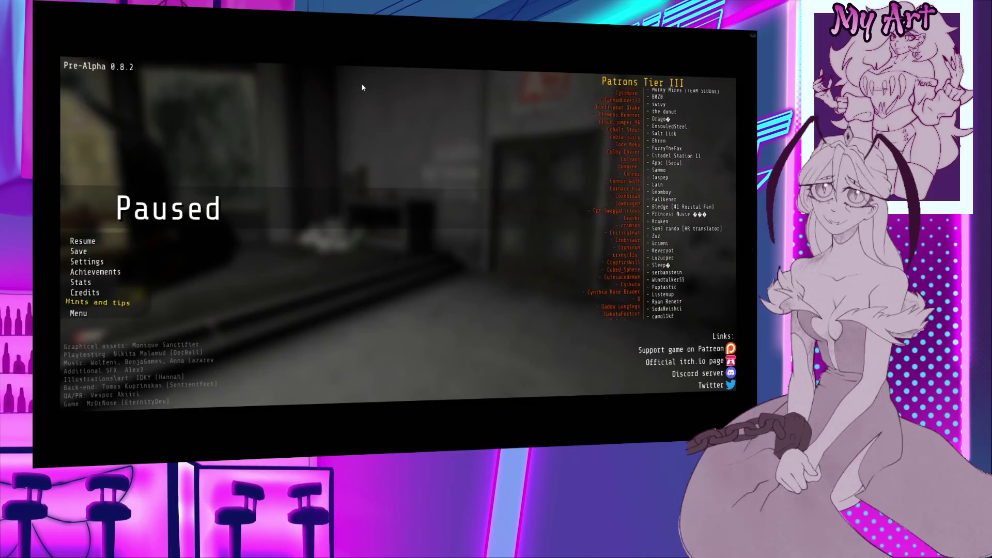
Step: Close the Paused menu to resume play
key(Escape)
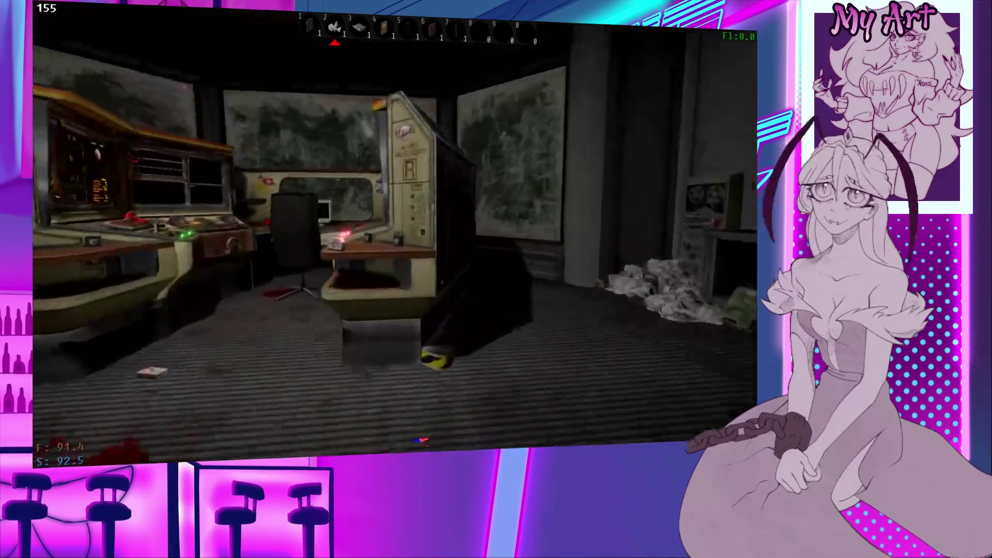
Step: Check the signal console's gauges and lower panel, then cross to the desk computer and turn it on
key(w)
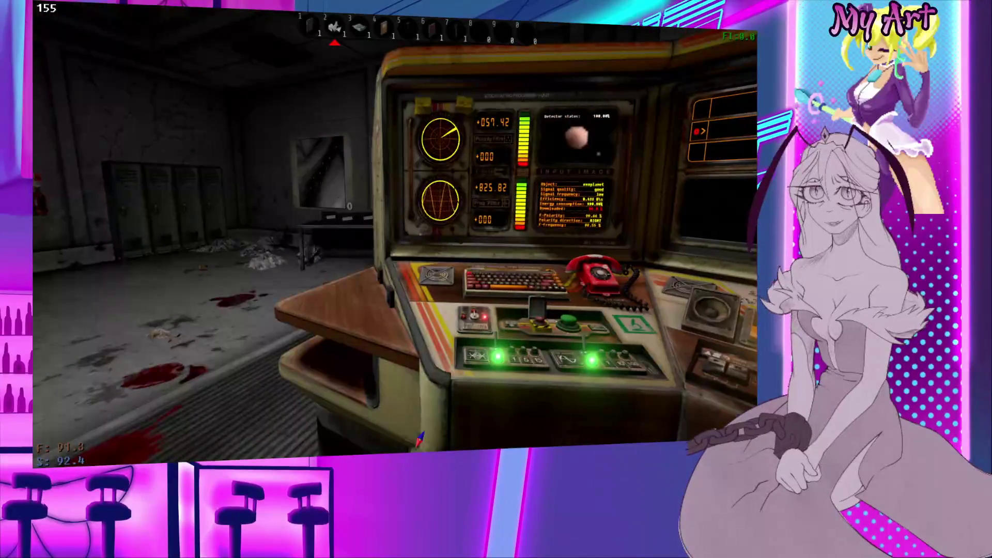
key(w)
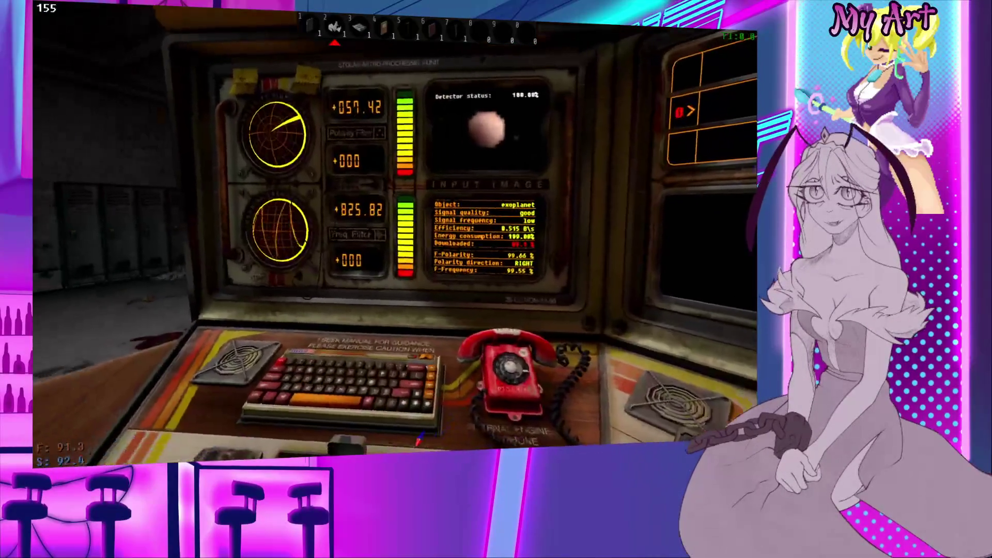
mouse_move(419, 439)
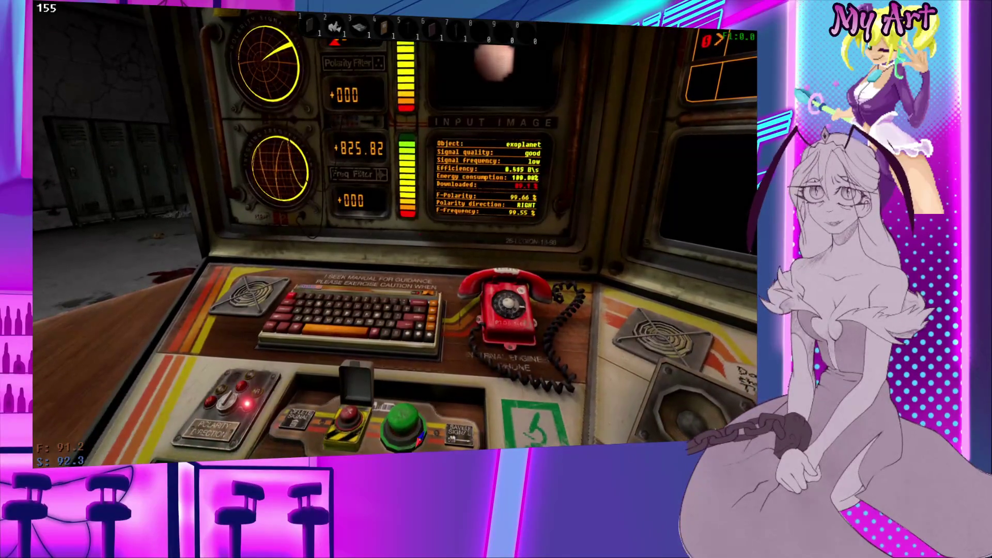
key(a)
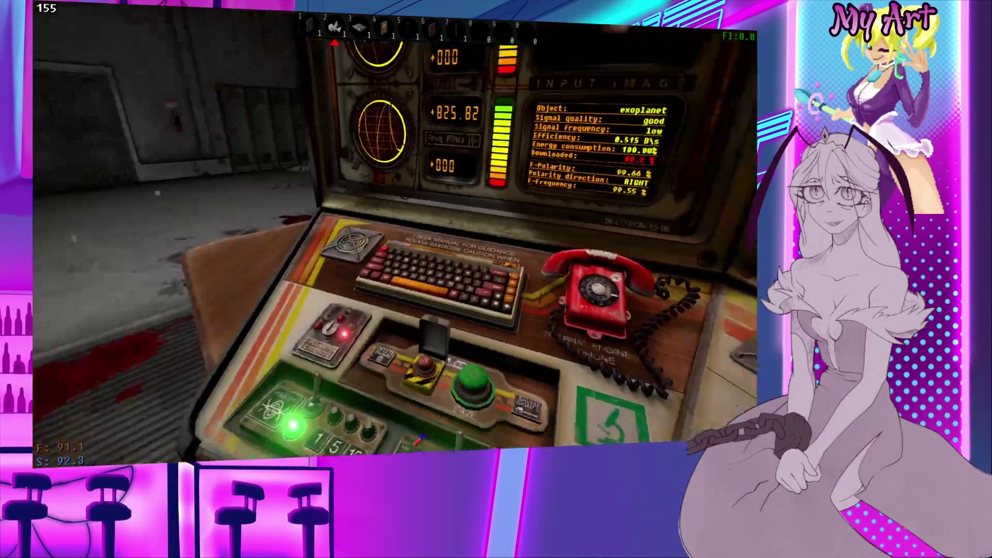
mouse_move(420, 235)
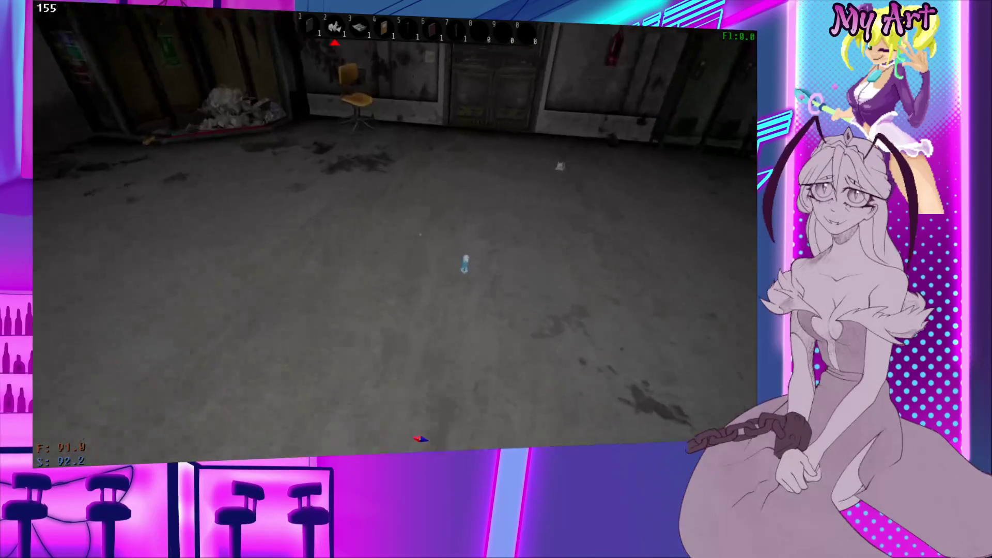
key(w)
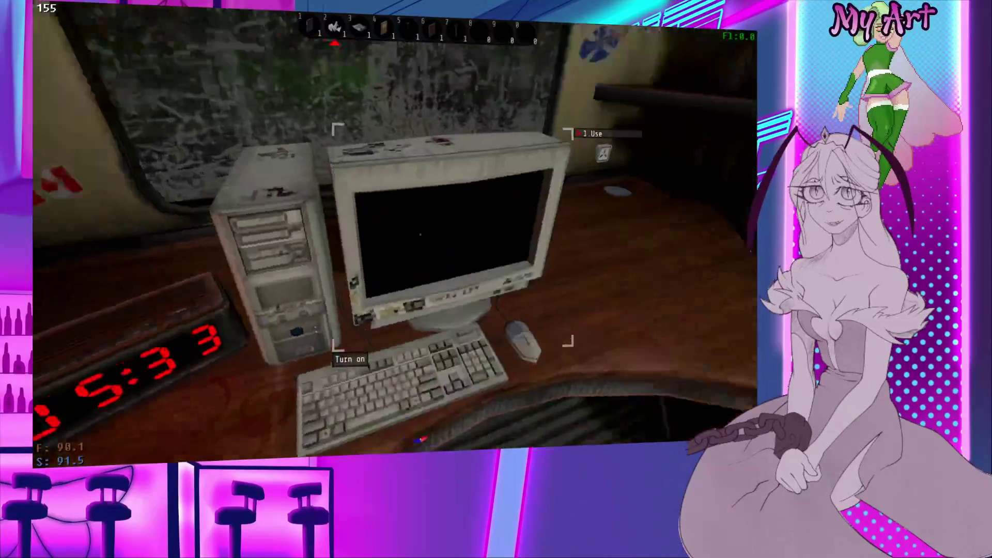
key(e)
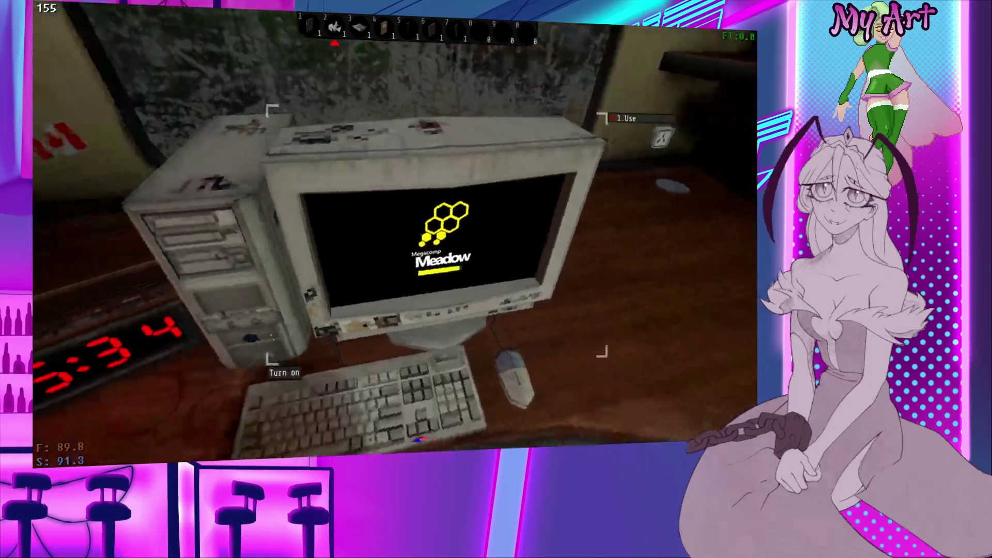
Step: Use the desk computer's screen and open the Email inbox
key(e)
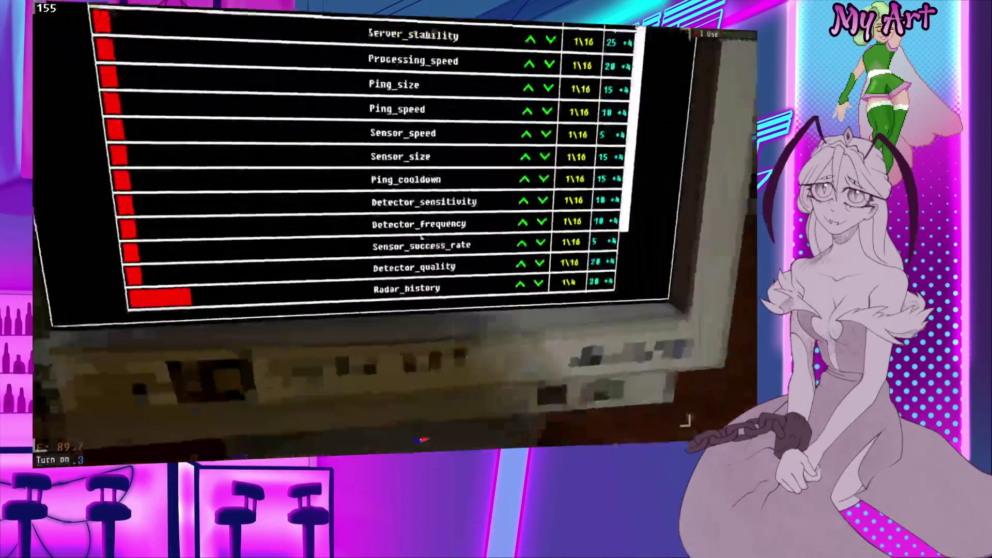
click(316, 61)
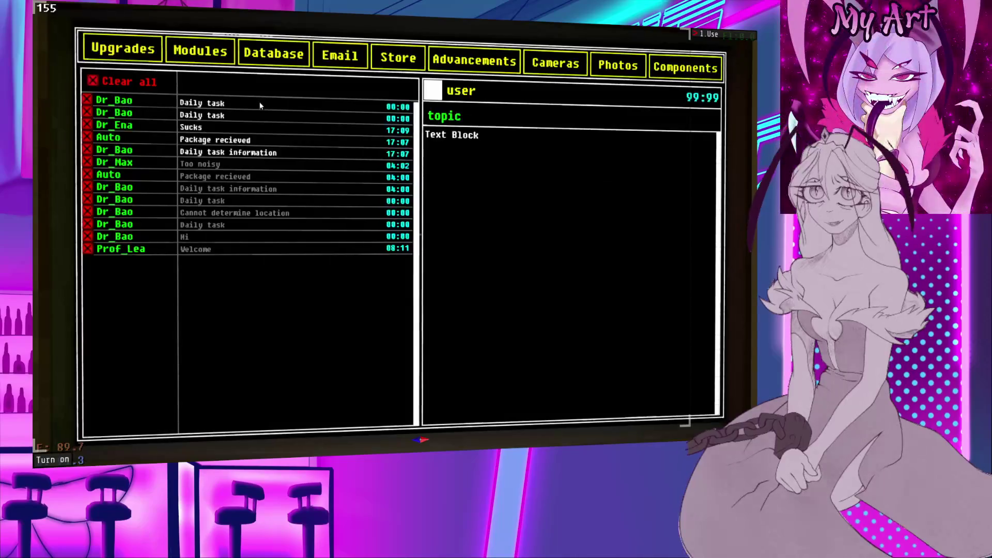
Step: Read the Package recieved, Sucks and Daily task emails, ending on the Echo, Oscar, Tango task
click(242, 142)
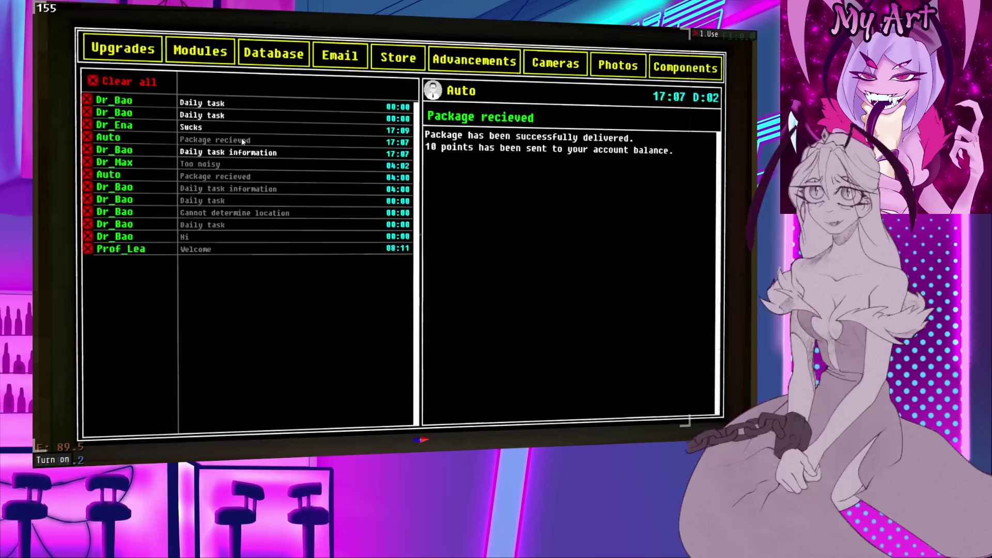
click(276, 157)
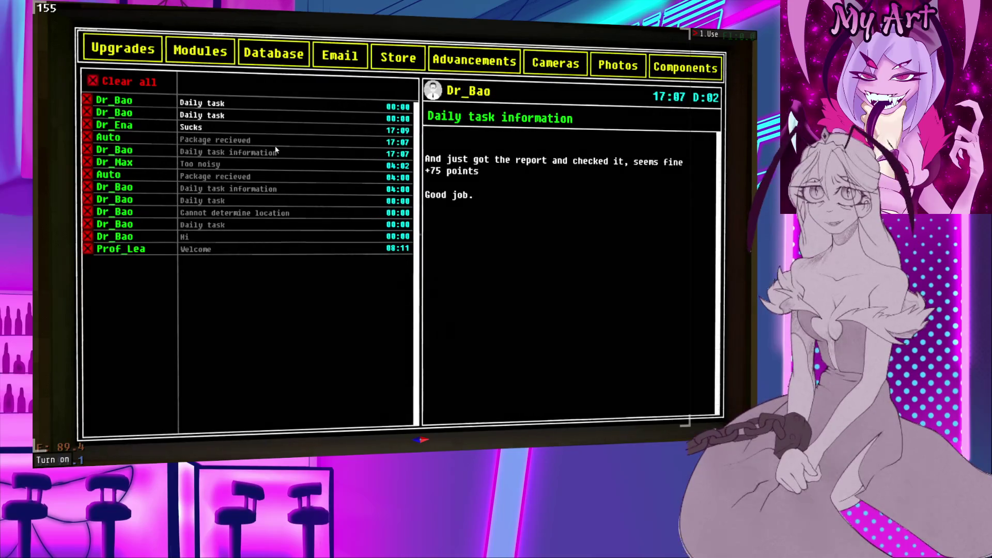
click(206, 128)
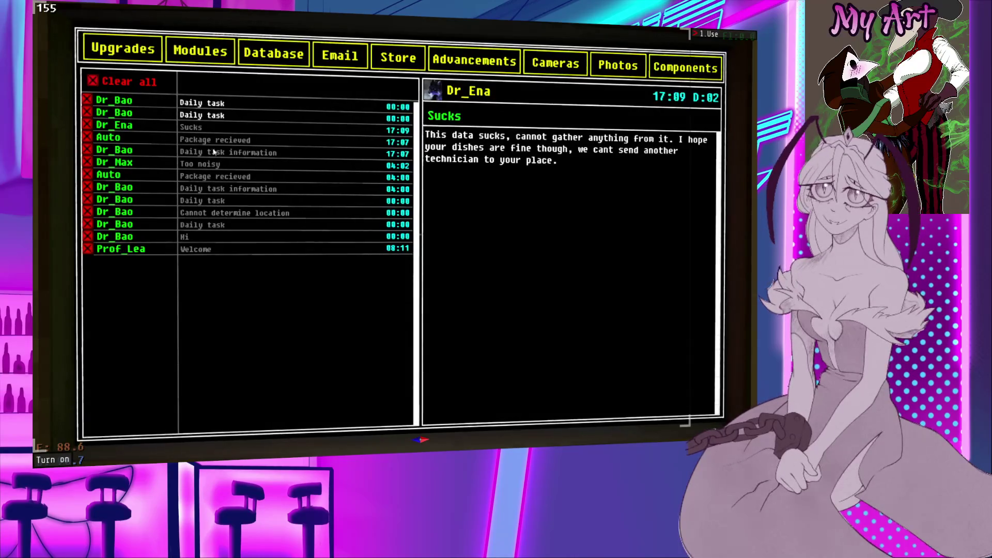
click(209, 113)
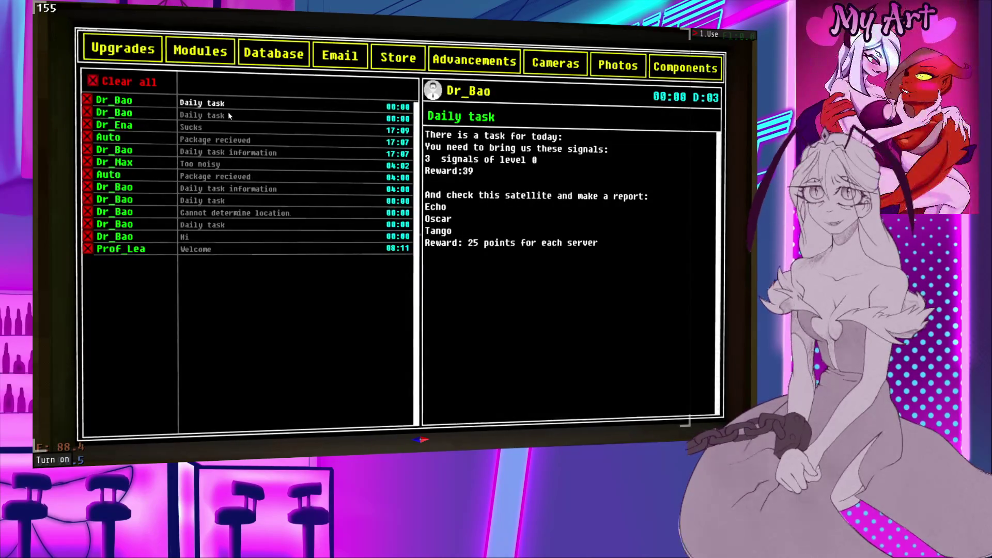
click(217, 101)
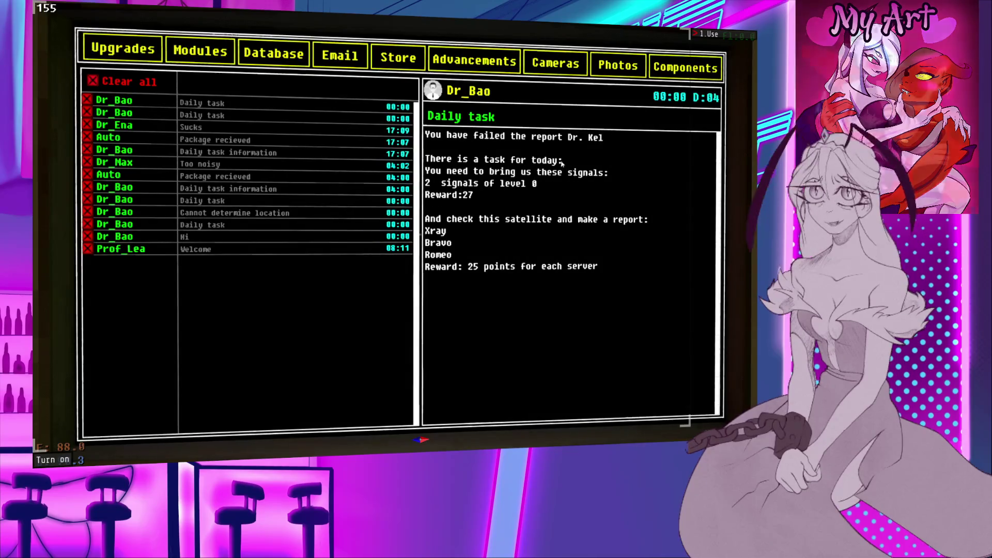
click(283, 114)
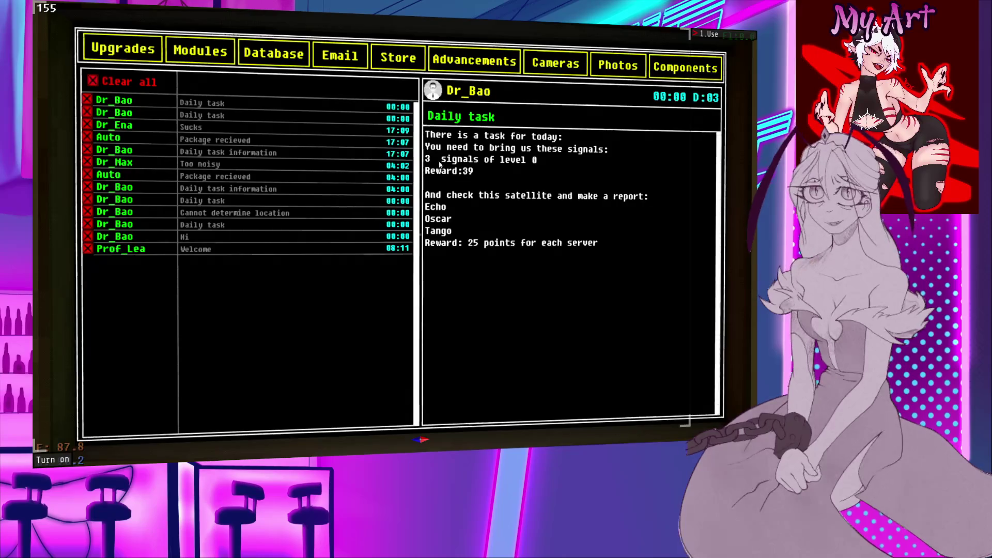